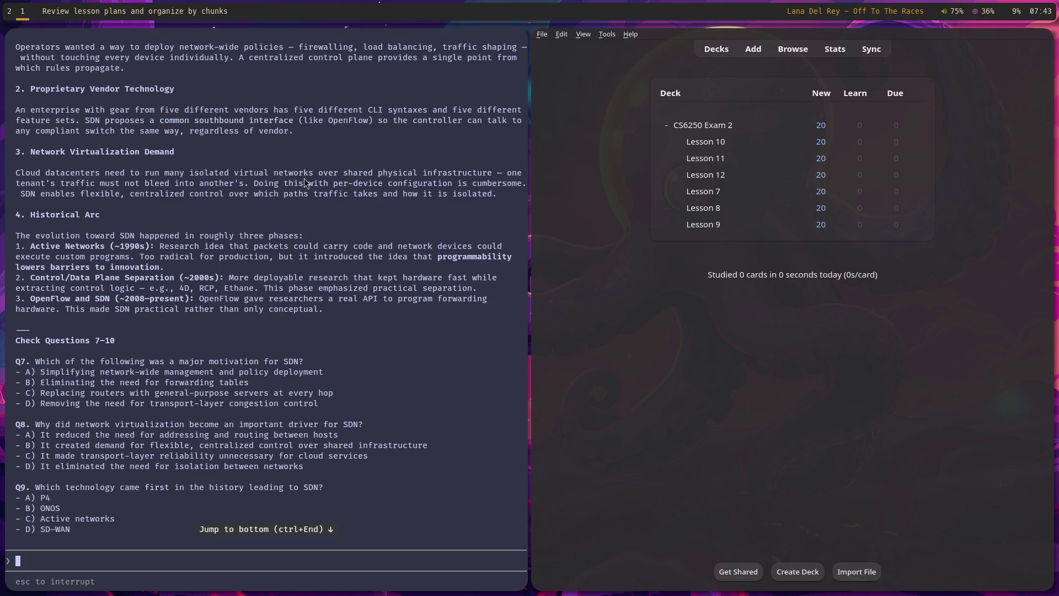
Step: Read Part 3 on SDN motivations through Check Question 10 while Firefox switches to the music and Twitch tabs
{"action": "scroll", "coordinate": [304, 177], "scroll_direction": "up", "scroll_amount": 2}
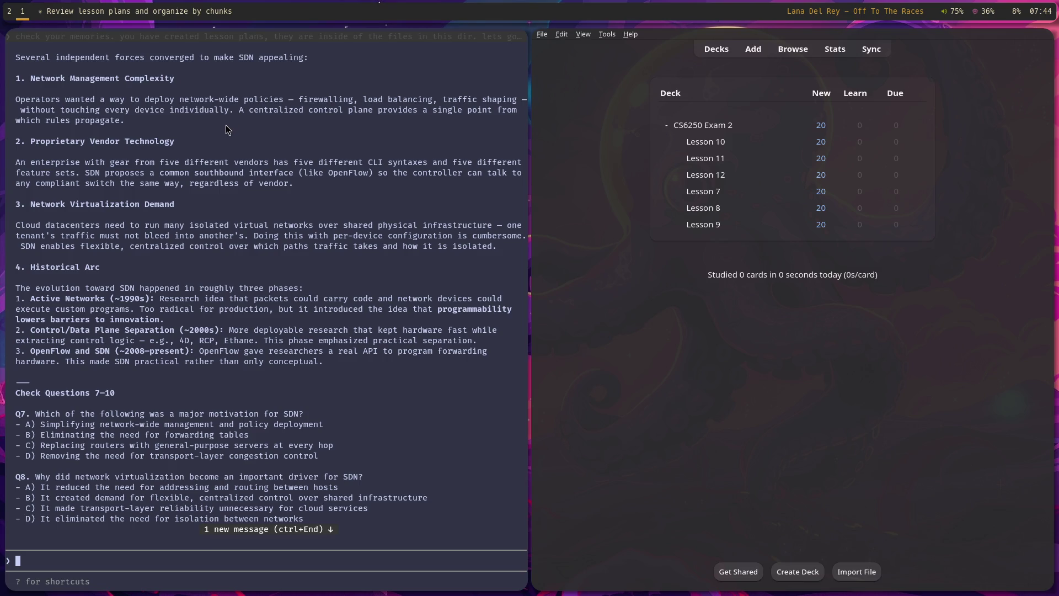
{"action": "scroll", "coordinate": [297, 174], "scroll_direction": "down", "scroll_amount": 1}
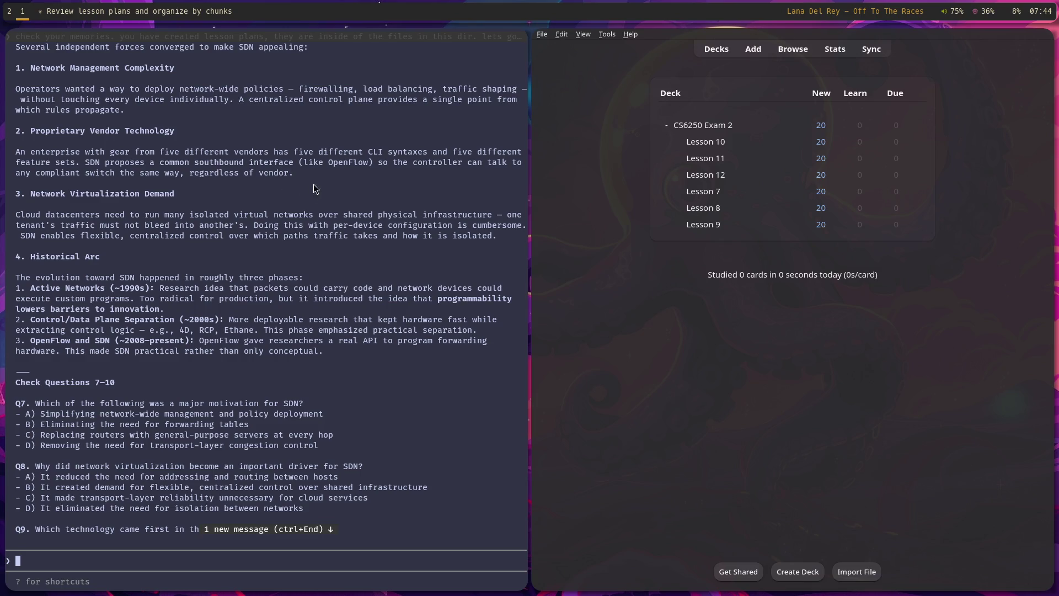
{"action": "scroll", "coordinate": [347, 170], "scroll_direction": "down", "scroll_amount": 2}
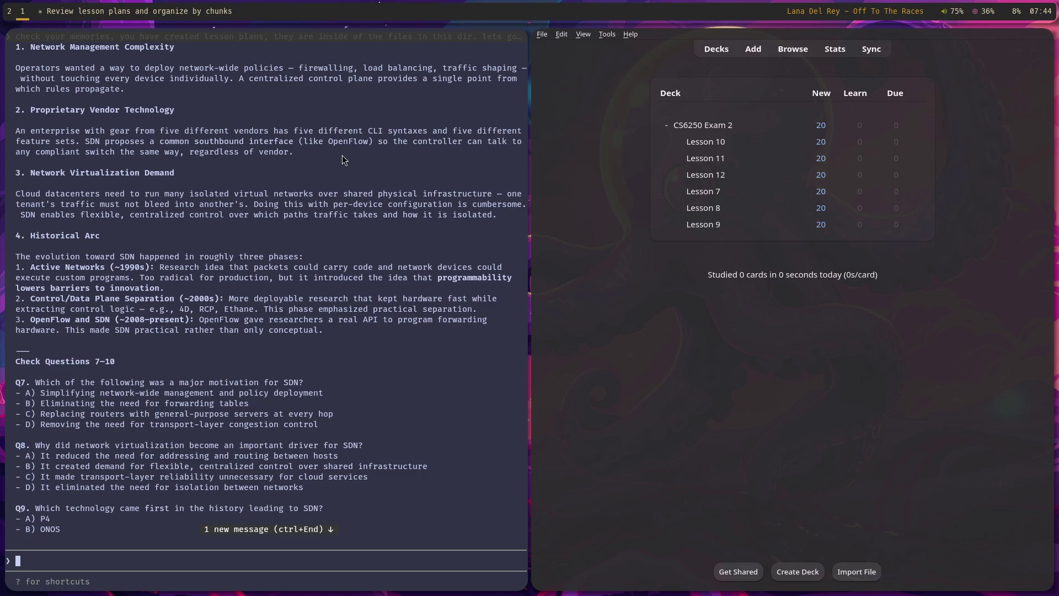
{"action": "scroll", "coordinate": [342, 156], "scroll_direction": "down", "scroll_amount": 1}
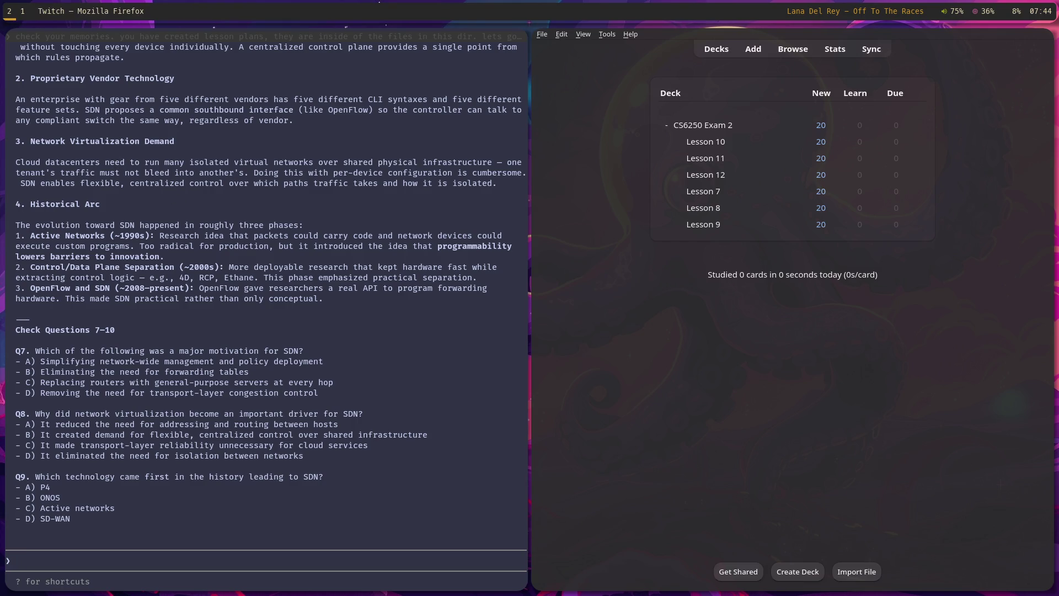
{"action": "key", "text": "ctrl+Tab"}
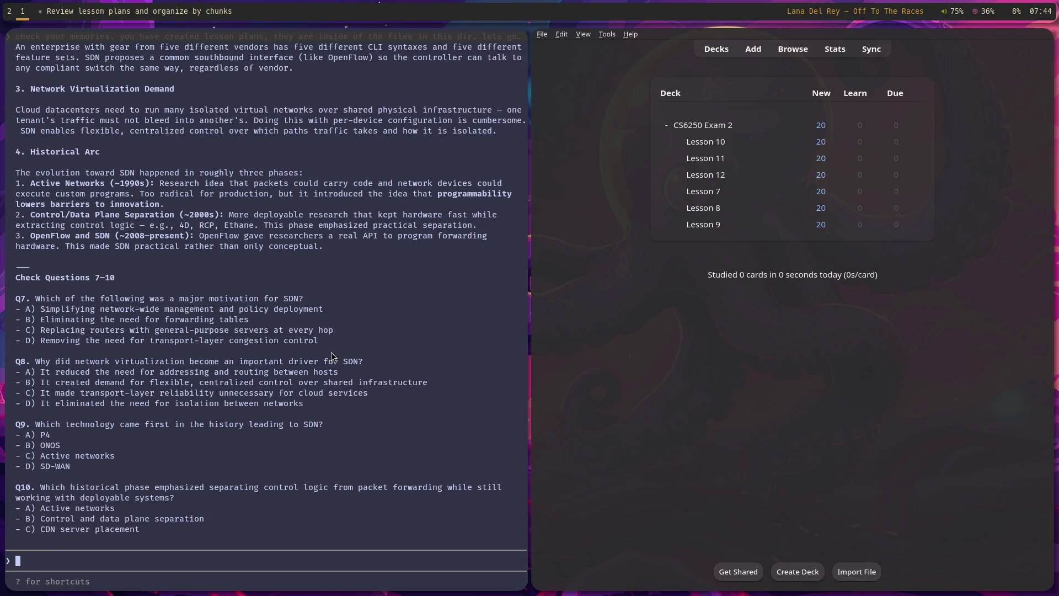
{"action": "key", "text": "ctrl+Tab"}
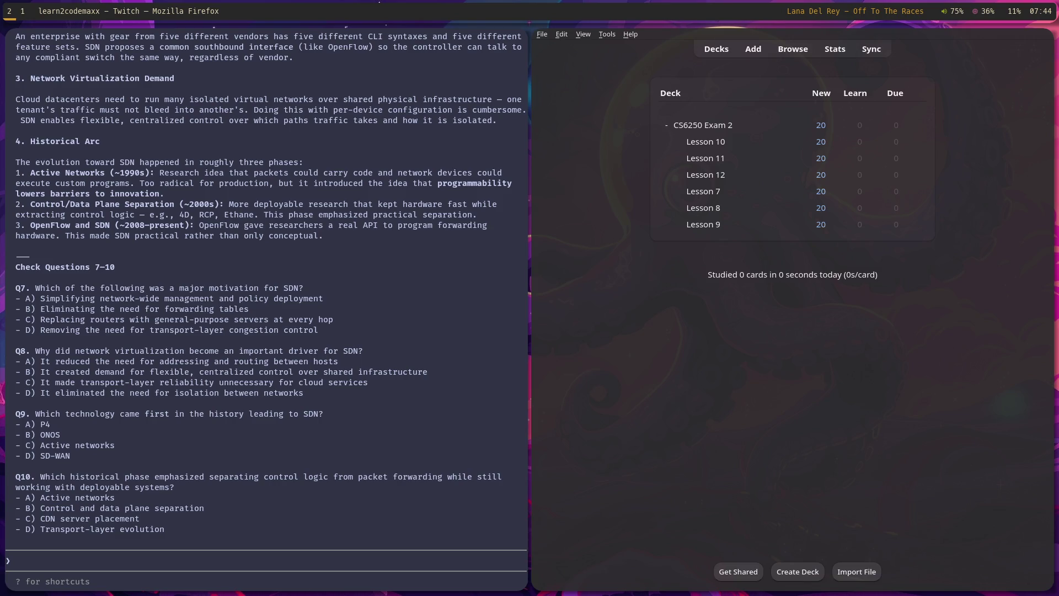
Step: Scroll the Claude Code transcript back to find the Network Virtualization Demand section
{"action": "left_click", "coordinate": [255, 259]}
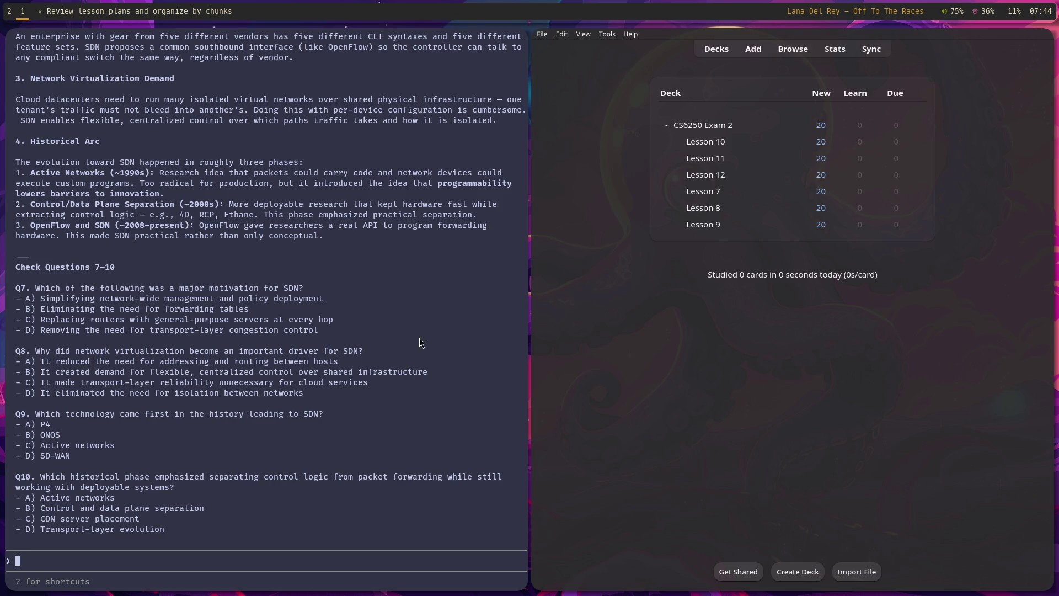
{"action": "scroll", "coordinate": [353, 345], "scroll_direction": "up", "scroll_amount": 5}
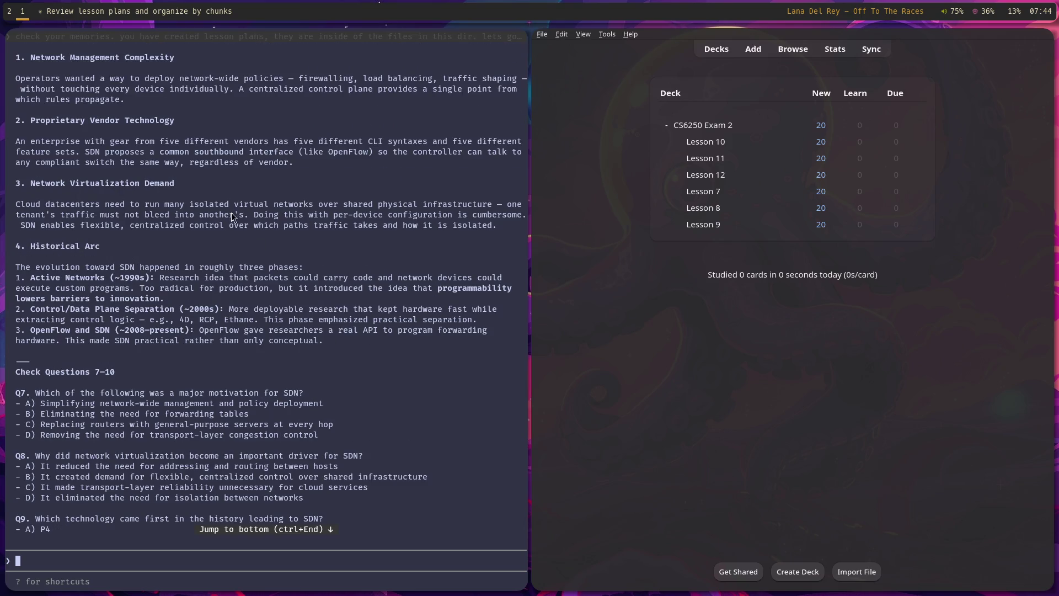
{"action": "scroll", "coordinate": [206, 153], "scroll_direction": "up", "scroll_amount": 1}
{"action": "mouse_move", "coordinate": [14, 100]}
{"action": "left_mouse_down"}
{"action": "mouse_move", "coordinate": [67, 105]}
{"action": "mouse_move", "coordinate": [273, 197]}
{"action": "mouse_move", "coordinate": [322, 206]}
{"action": "mouse_move", "coordinate": [191, 213]}
{"action": "mouse_move", "coordinate": [251, 225]}
{"action": "mouse_move", "coordinate": [281, 248]}
{"action": "mouse_move", "coordinate": [359, 254]}
{"action": "left_mouse_up"}
{"action": "scroll", "coordinate": [360, 254], "scroll_direction": "up", "scroll_amount": 1}
{"action": "scroll", "coordinate": [368, 266], "scroll_direction": "up", "scroll_amount": 2}
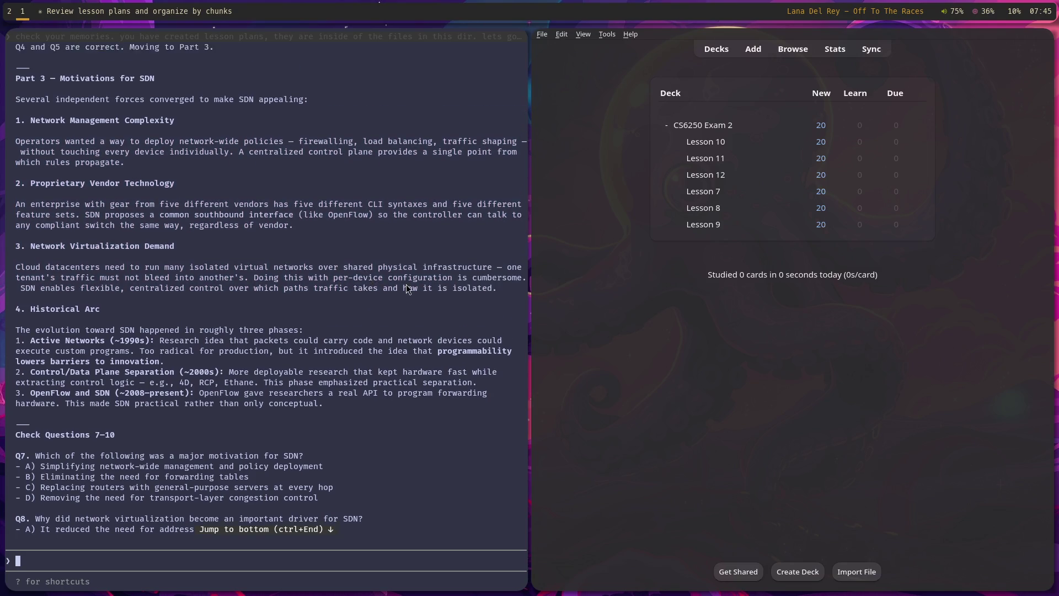
{"action": "scroll", "coordinate": [355, 295], "scroll_direction": "down", "scroll_amount": 1}
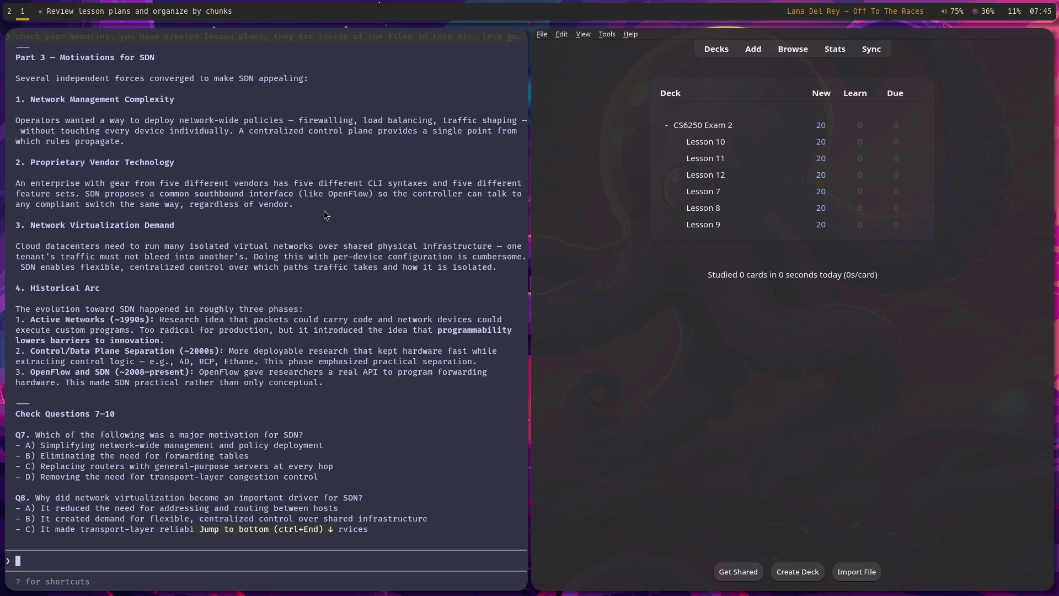
{"action": "scroll", "coordinate": [319, 205], "scroll_direction": "down", "scroll_amount": 2}
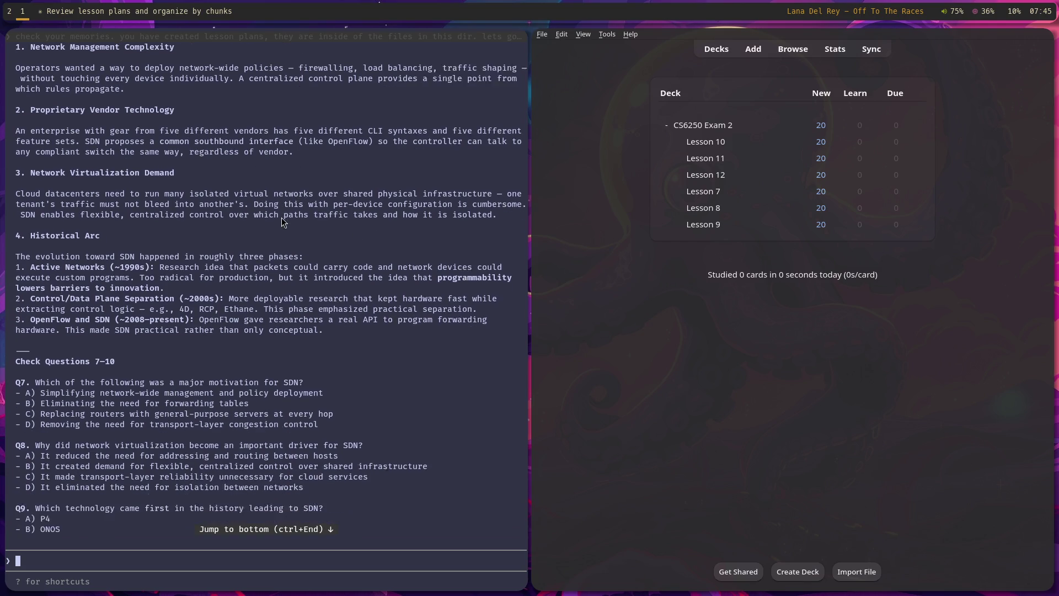
Step: Copy the Network Virtualization Demand through Historical Arc text to the clipboard
{"action": "mouse_move", "coordinate": [16, 164]}
{"action": "left_mouse_down"}
{"action": "mouse_move", "coordinate": [124, 246]}
{"action": "mouse_move", "coordinate": [160, 247]}
{"action": "mouse_move", "coordinate": [204, 268]}
{"action": "mouse_move", "coordinate": [137, 278]}
{"action": "mouse_move", "coordinate": [384, 323]}
{"action": "left_mouse_up"}
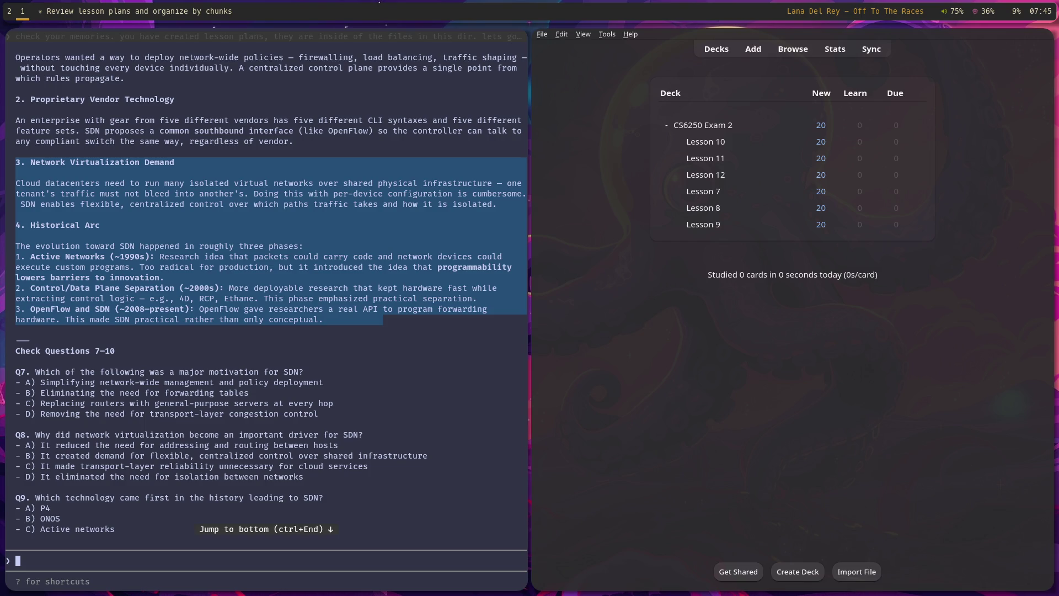
{"action": "key", "text": "ctrl+c"}
{"action": "scroll", "coordinate": [359, 327], "scroll_direction": "down", "scroll_amount": 3}
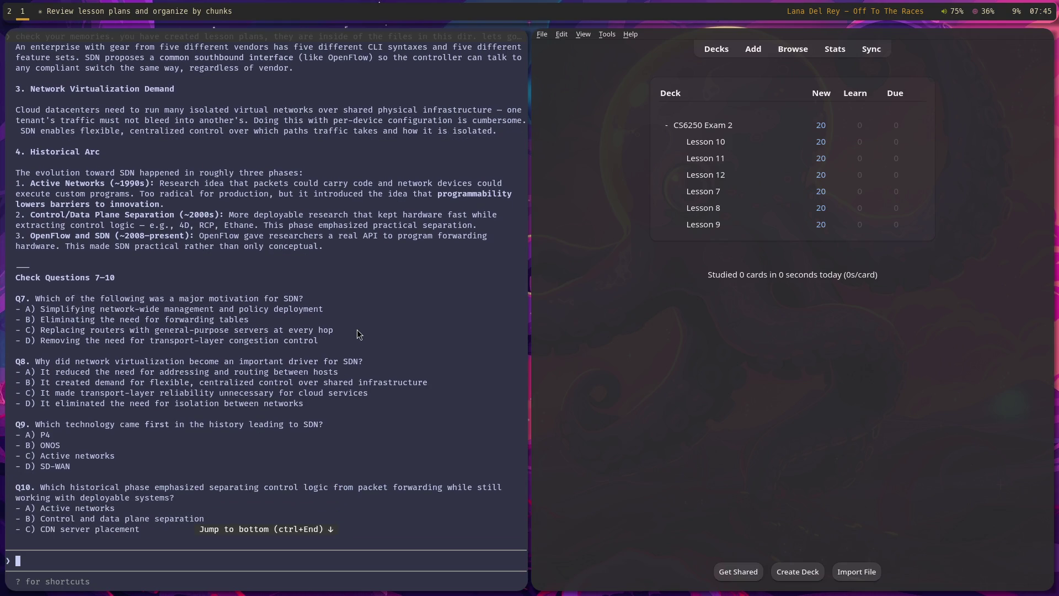
{"action": "scroll", "coordinate": [352, 279], "scroll_direction": "down", "scroll_amount": 1}
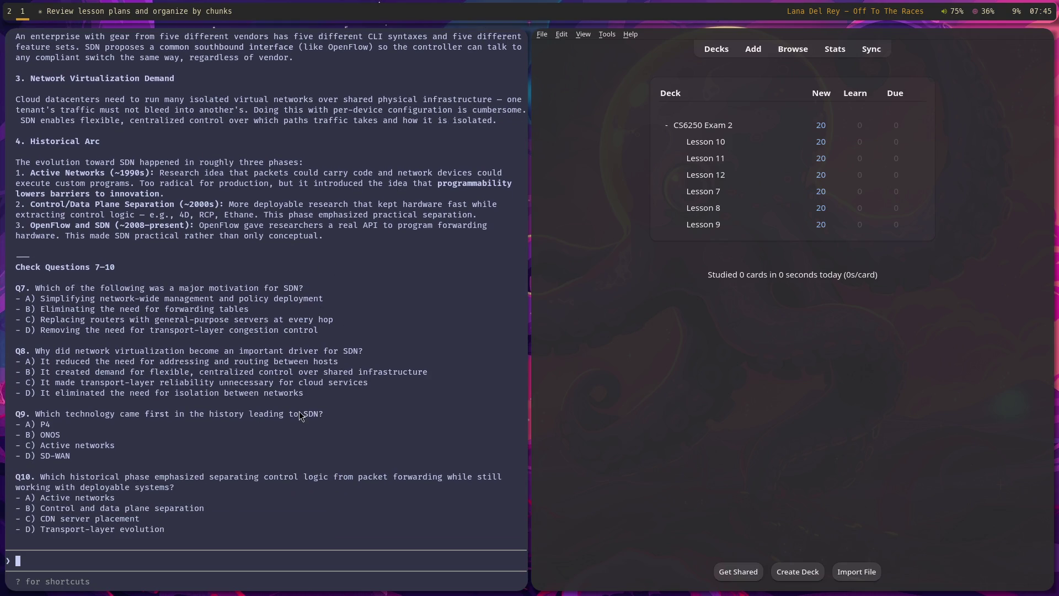
{"action": "scroll", "coordinate": [376, 401], "scroll_direction": "up", "scroll_amount": 3}
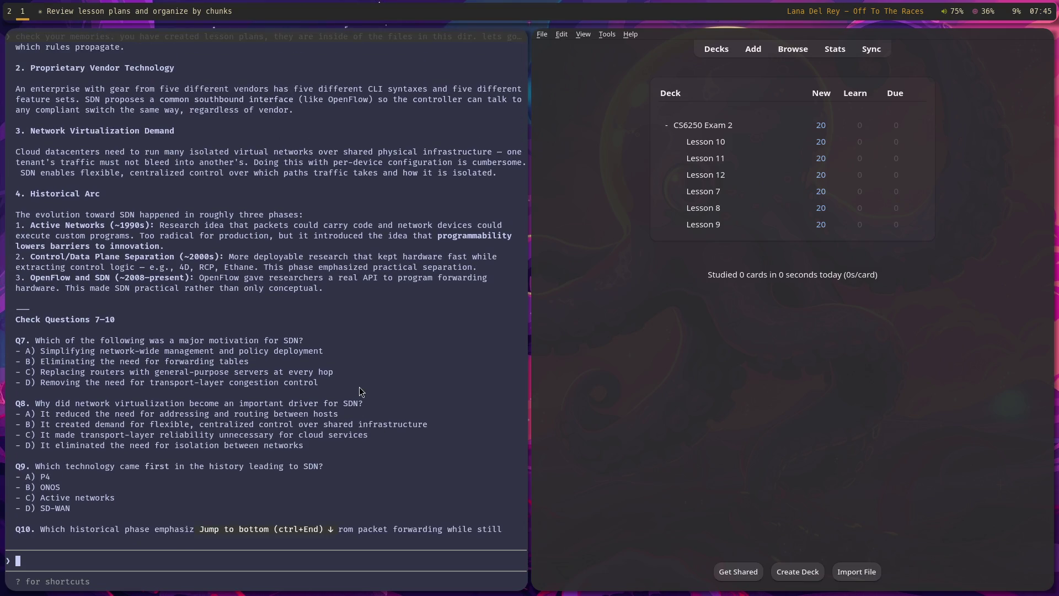
{"action": "scroll", "coordinate": [359, 386], "scroll_direction": "down", "scroll_amount": 3}
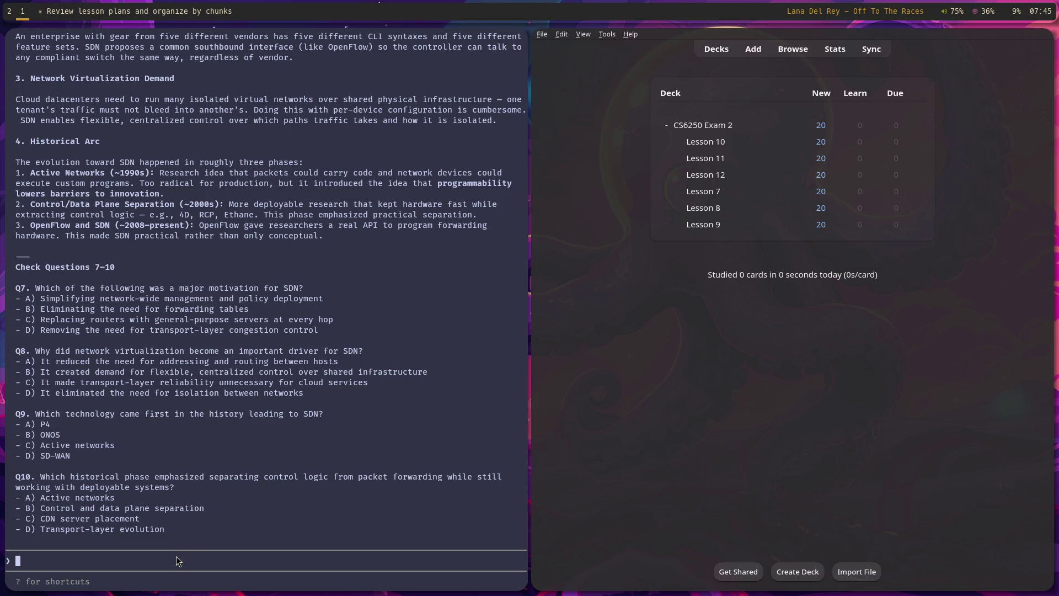
Step: Enter answers 7A and 8B, correcting the mistyped 8A
{"action": "type", "text": "7A"}
{"action": "type", "text": "8"}
{"action": "type", "text": "A"}
{"action": "key", "text": "BackSpace"}
{"action": "type", "text": "B"}
{"action": "scroll", "coordinate": [237, 212], "scroll_direction": "up", "scroll_amount": 3}
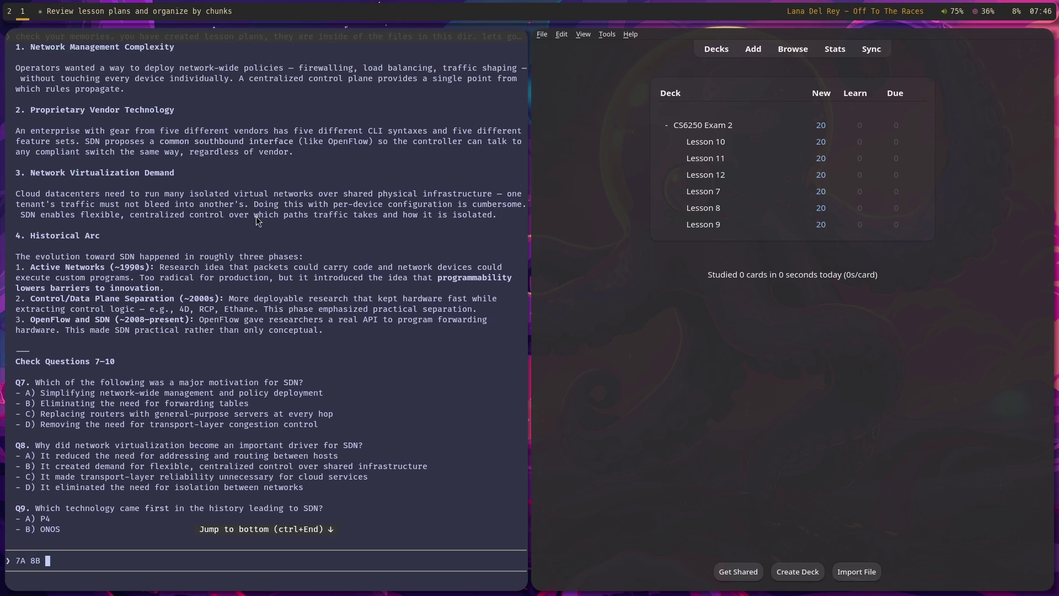
{"action": "scroll", "coordinate": [256, 221], "scroll_direction": "up", "scroll_amount": 1}
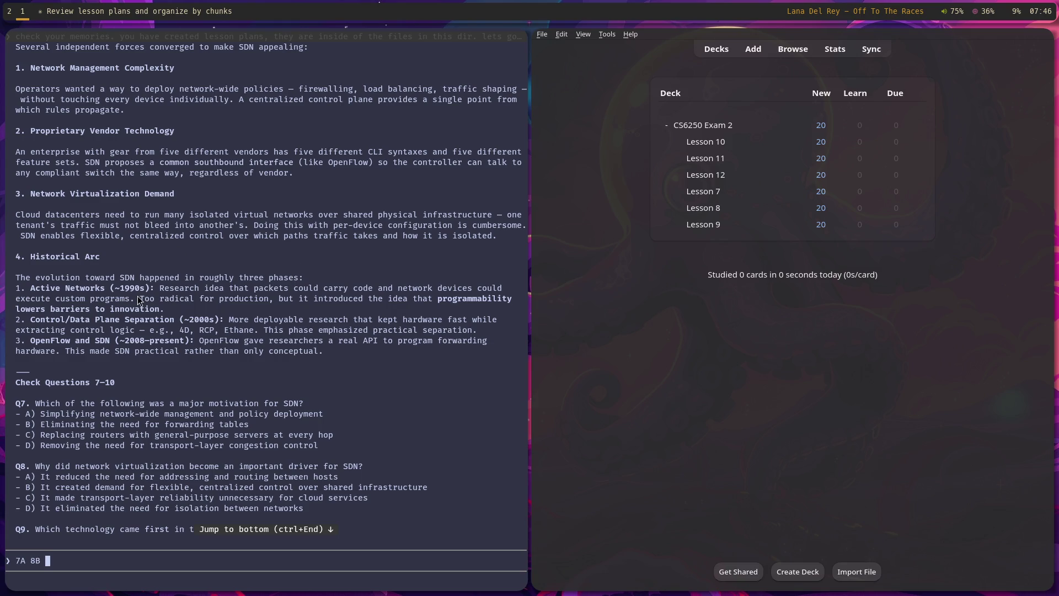
{"action": "scroll", "coordinate": [139, 300], "scroll_direction": "down", "scroll_amount": 5}
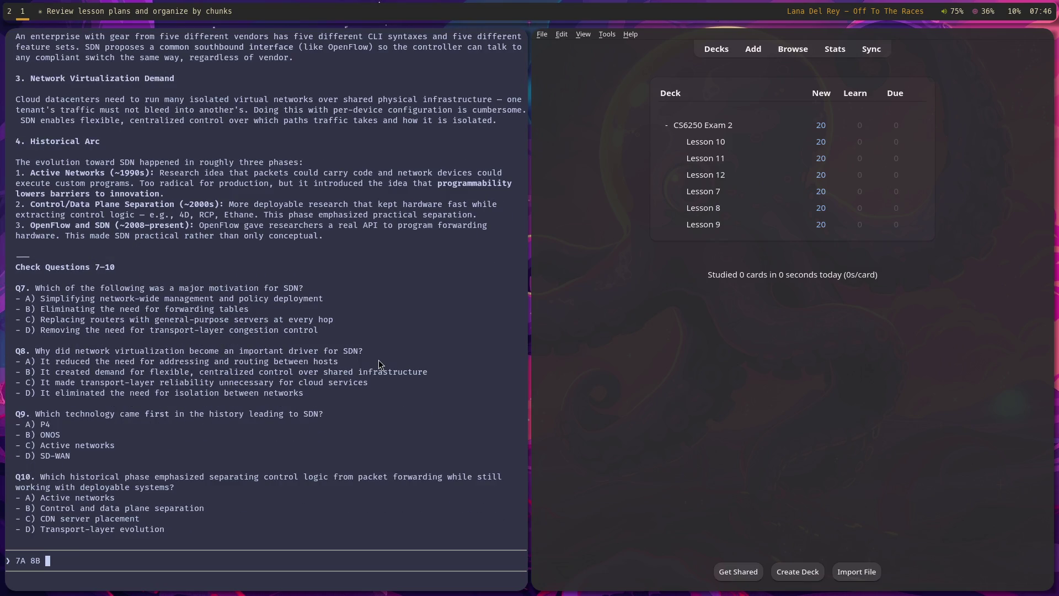
Step: Add 9C and 10B, deleting a half-typed remark, and submit the four answers
{"action": "type", "text": "9you ddi"}
{"action": "key", "text": "BackSpace"}
{"action": "key", "text": "BackSpace"}
{"action": "type", "text": "id not prov"}
{"action": "type", "text": "ide info about"}
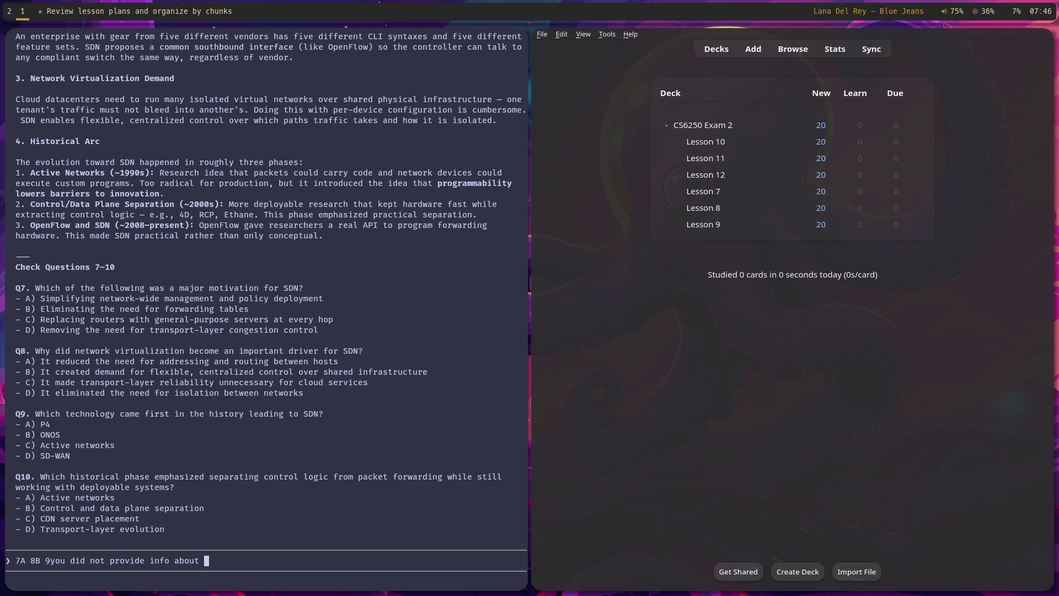
{"action": "key", "text": "BackSpace"}
{"action": "key", "text": "BackSpace"}
{"action": "key", "text": "BackSpace"}
{"action": "key", "text": "BackSpace"}
{"action": "key", "text": "BackSpace"}
{"action": "type", "text": "C "}
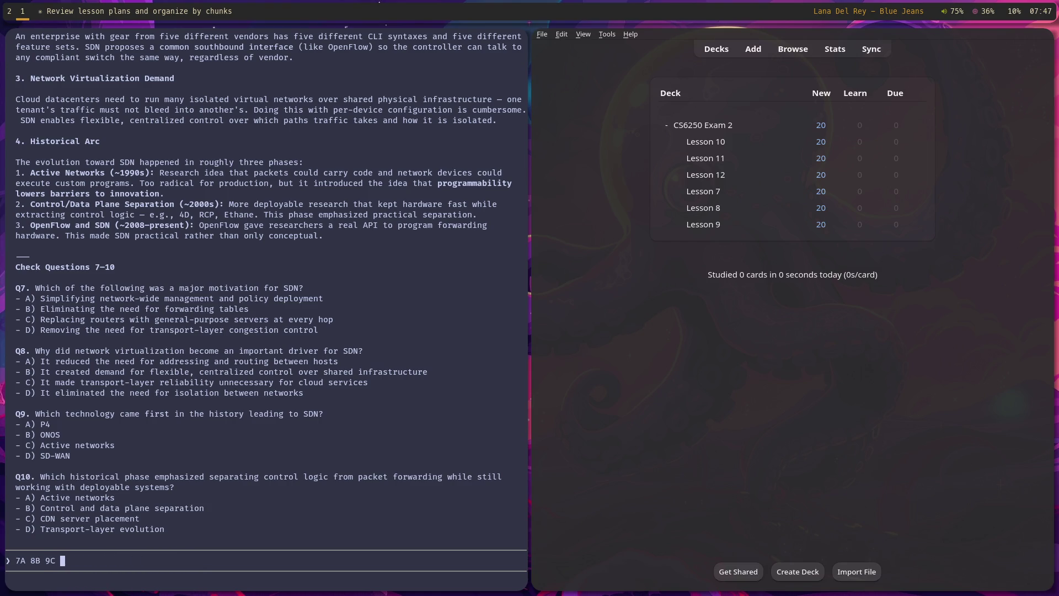
{"action": "type", "text": "10"}
{"action": "key", "text": "BackSpace"}
{"action": "type", "text": "B"}
{"action": "key", "text": "Return"}
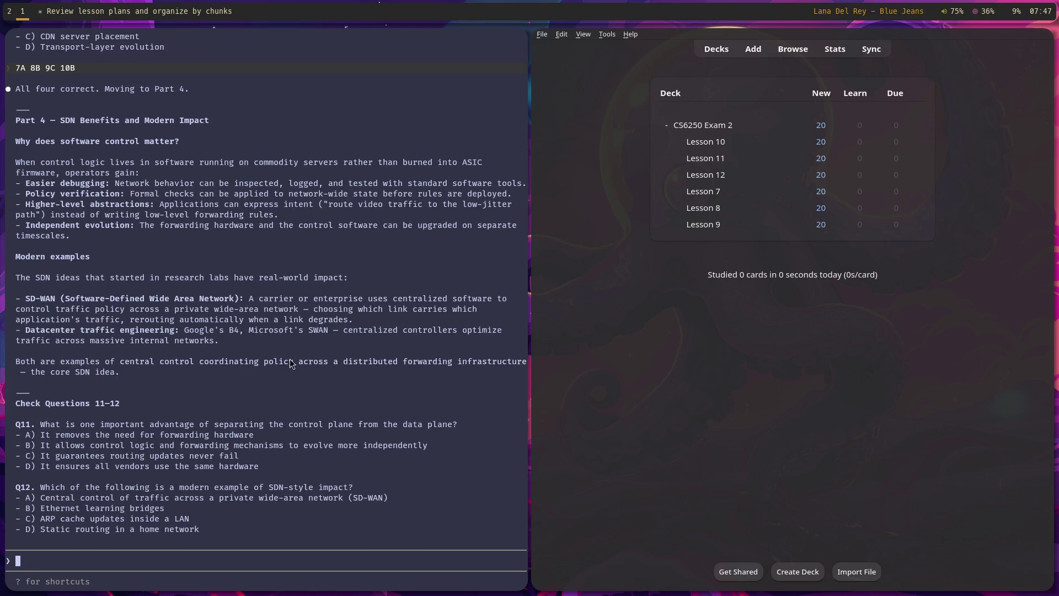
Step: Copy the Modern examples section of the Part 4 lesson
{"action": "scroll", "coordinate": [266, 358], "scroll_direction": "up", "scroll_amount": 2}
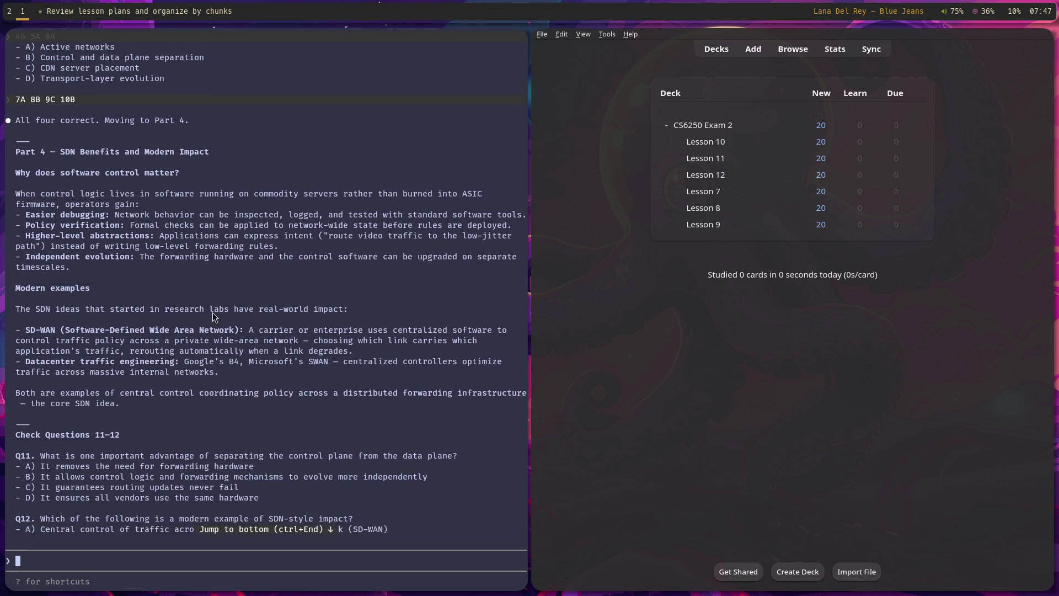
{"action": "mouse_move", "coordinate": [16, 142]}
{"action": "left_mouse_down"}
{"action": "mouse_move", "coordinate": [136, 210]}
{"action": "mouse_move", "coordinate": [155, 269]}
{"action": "mouse_move", "coordinate": [114, 283]}
{"action": "left_mouse_up"}
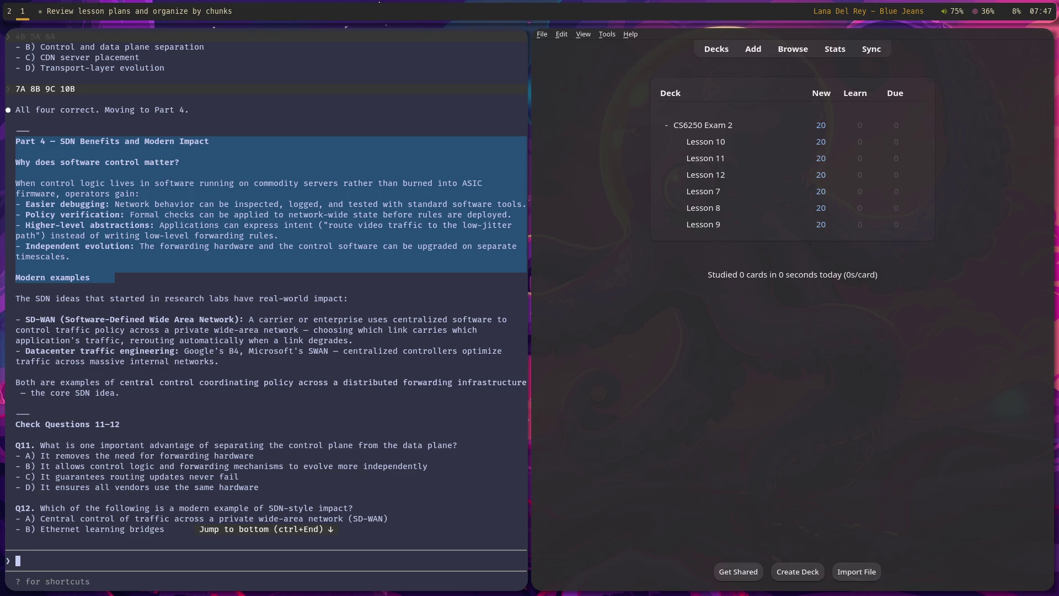
{"action": "left_click_drag", "start_coordinate": [114, 283], "coordinate": [111, 269]}
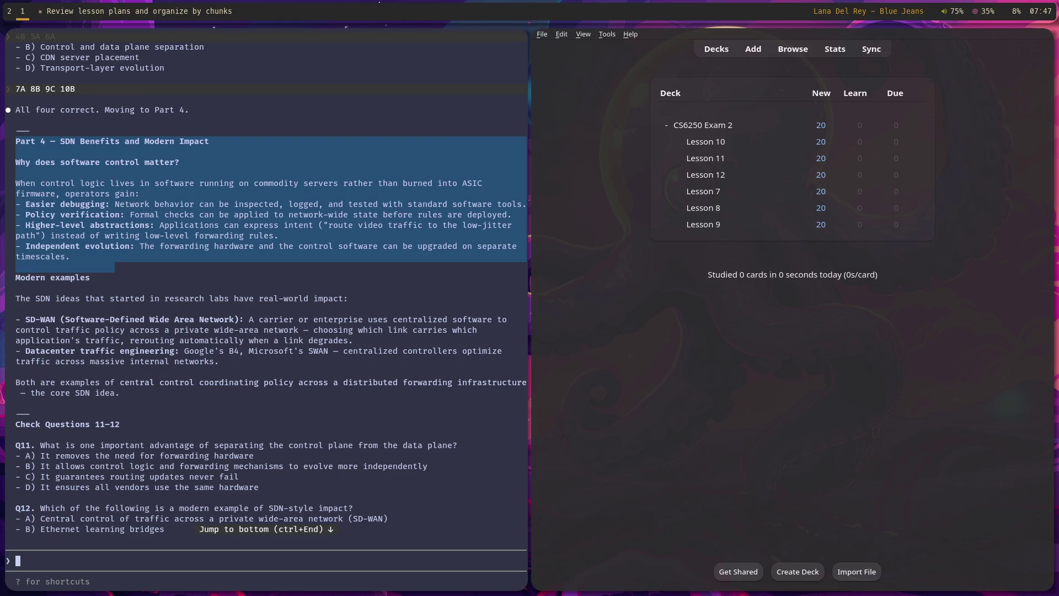
{"action": "left_click_drag", "start_coordinate": [114, 270], "coordinate": [115, 270]}
{"action": "scroll", "coordinate": [65, 256], "scroll_direction": "down", "scroll_amount": 1}
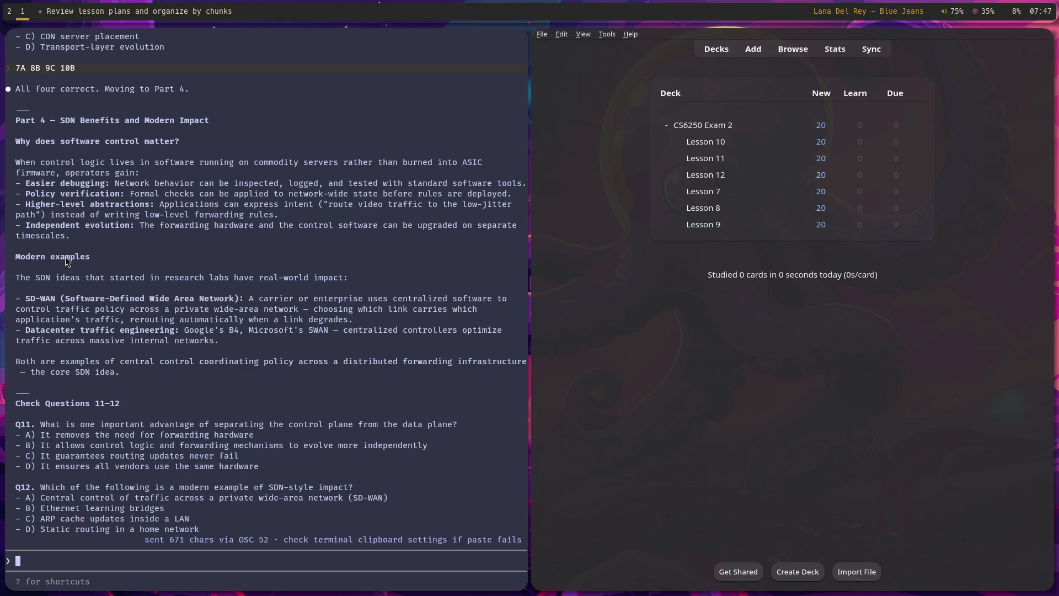
{"action": "left_click_drag", "start_coordinate": [12, 259], "coordinate": [157, 351]}
{"action": "mouse_move", "coordinate": [14, 255]}
{"action": "left_mouse_down"}
{"action": "mouse_move", "coordinate": [189, 353]}
{"action": "mouse_move", "coordinate": [197, 382]}
{"action": "left_mouse_up"}
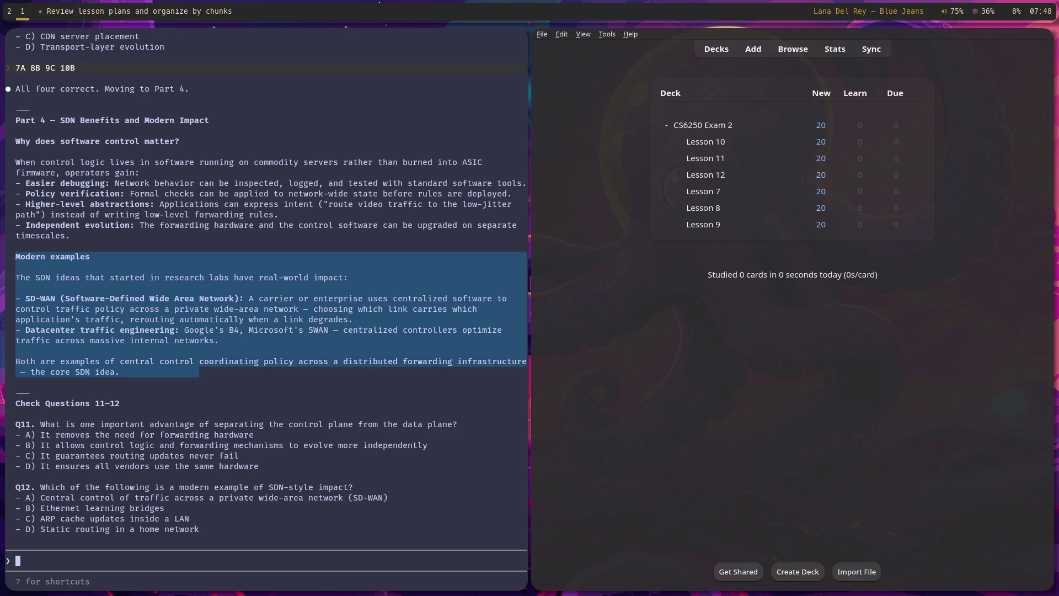
{"action": "left_click_drag", "start_coordinate": [197, 382], "coordinate": [193, 380]}
{"action": "left_click_drag", "start_coordinate": [121, 376], "coordinate": [121, 377]}
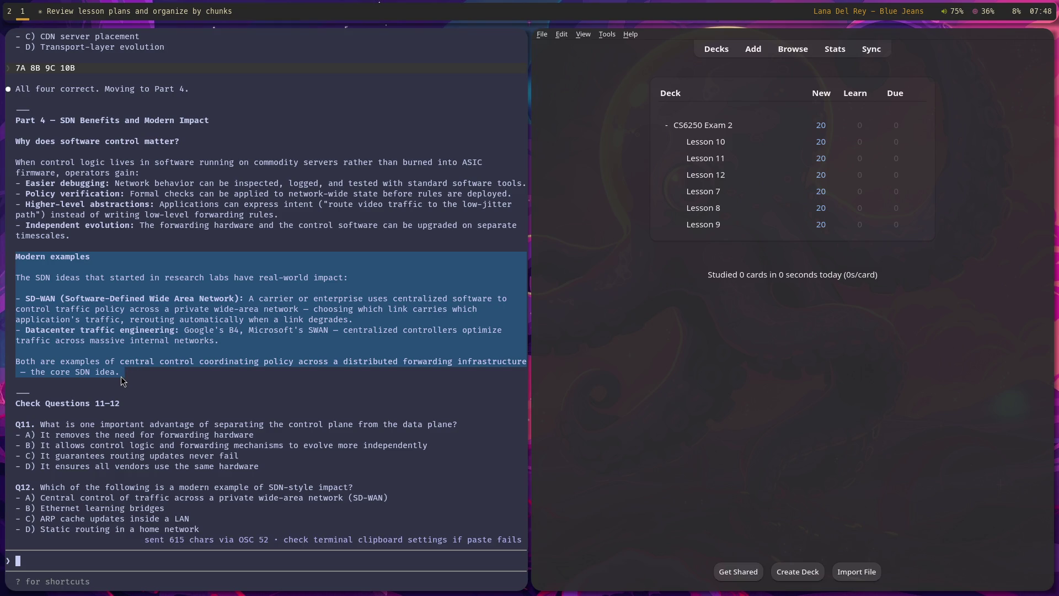
Step: Copy Check Questions 11–12 through Q11's option D
{"action": "left_click", "coordinate": [124, 377]}
{"action": "mouse_move", "coordinate": [16, 407]}
{"action": "left_mouse_down"}
{"action": "mouse_move", "coordinate": [199, 436]}
{"action": "mouse_move", "coordinate": [292, 466]}
{"action": "left_mouse_up"}
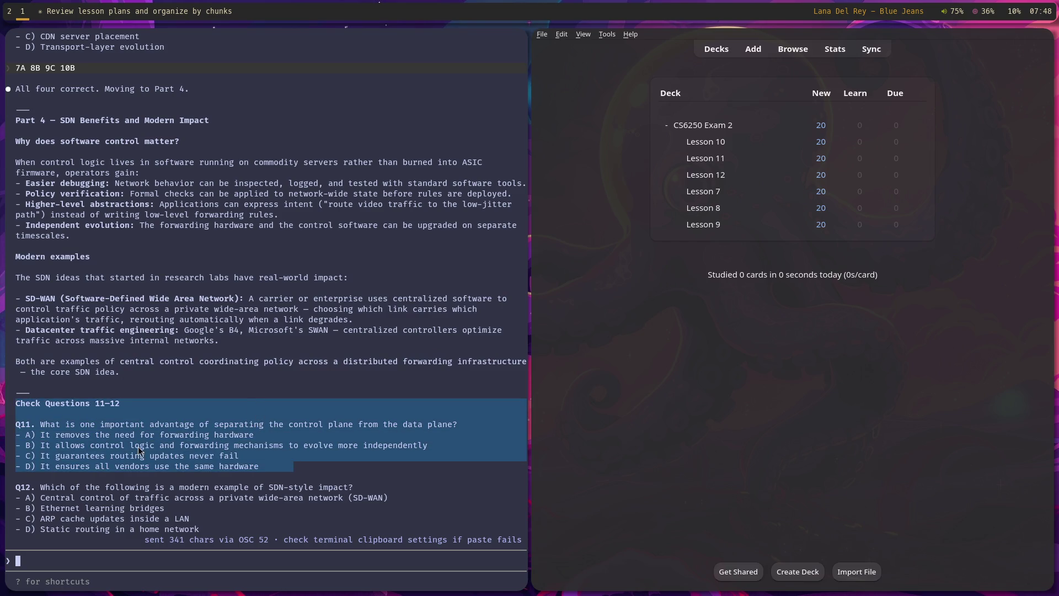
{"action": "left_click", "coordinate": [129, 559]}
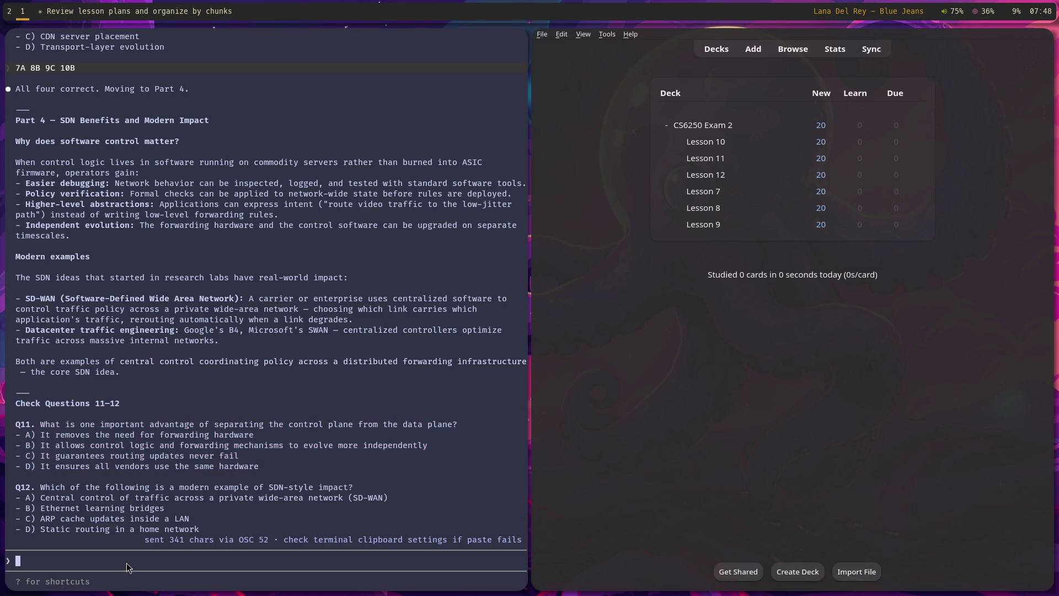
Step: Answer 11B and 12A, looking up SDN in a Firefox private window before submitting
{"action": "type", "text": "11B "}
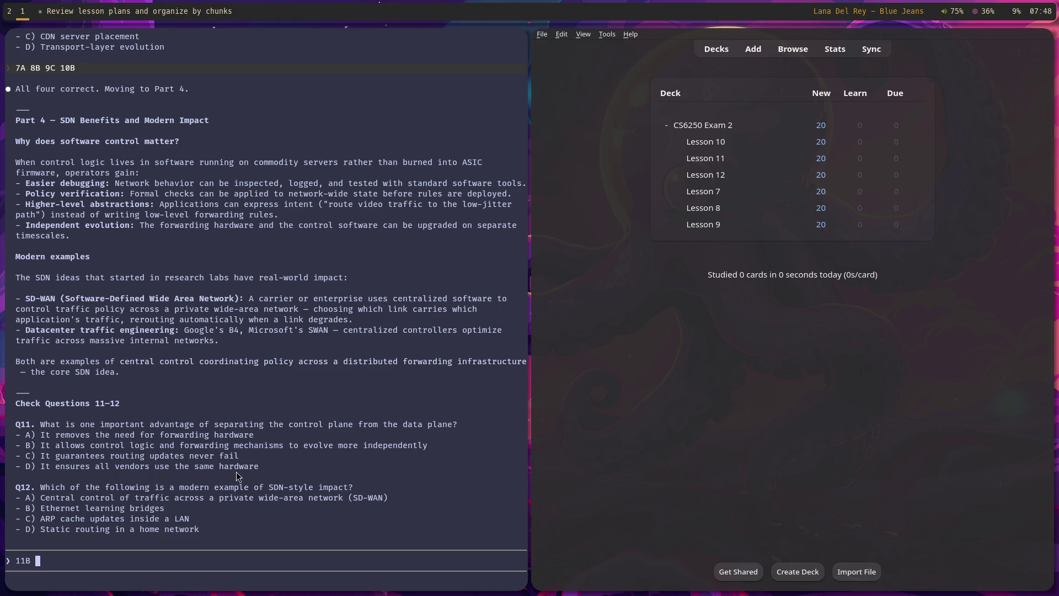
{"action": "type", "text": "12"}
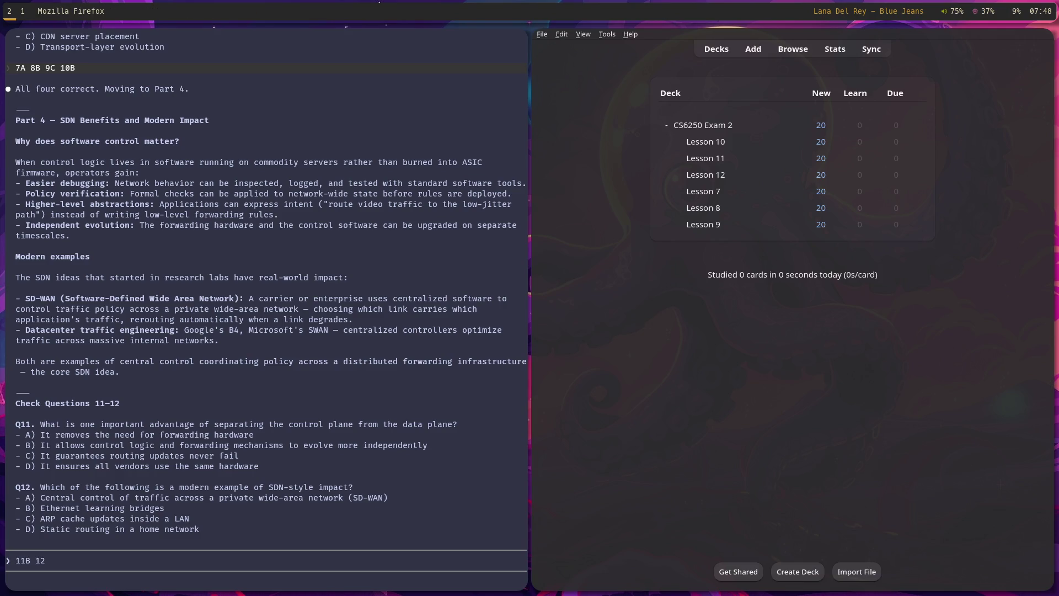
{"action": "key", "text": "ctrl+shift+p"}
{"action": "key", "text": "Return"}
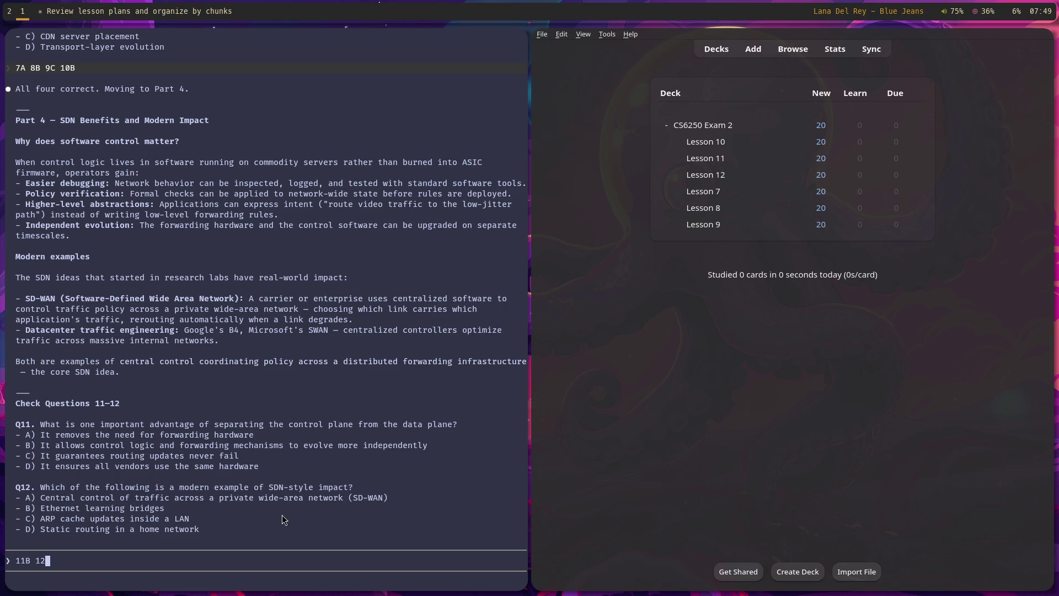
{"action": "type", "text": "A"}
{"action": "key", "text": "Return"}
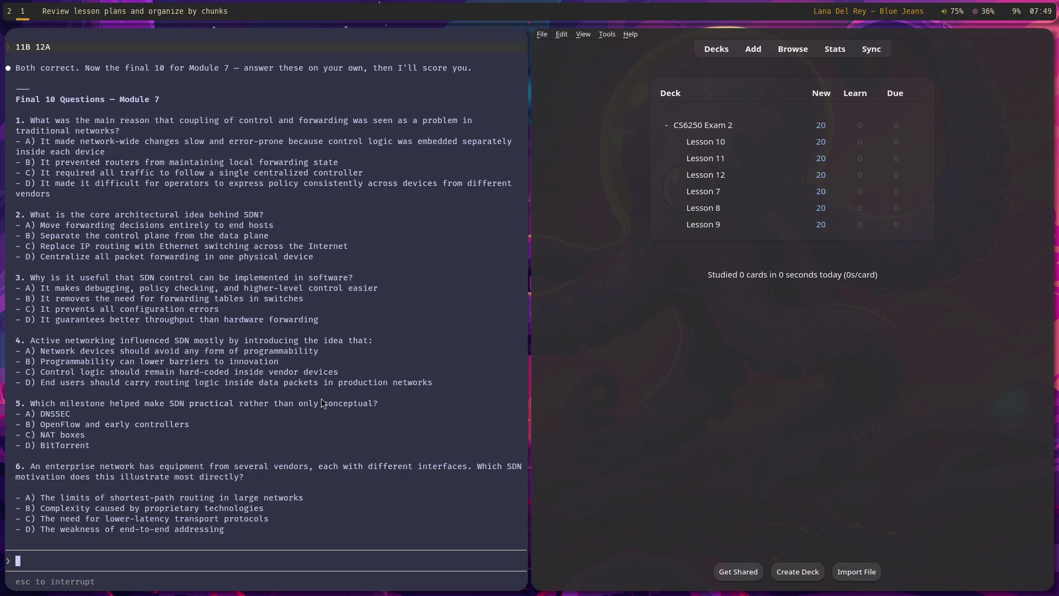
Step: Scroll through the Final 10 Questions and begin the answer line with '1.'
{"action": "scroll", "coordinate": [321, 399], "scroll_direction": "up", "scroll_amount": 2}
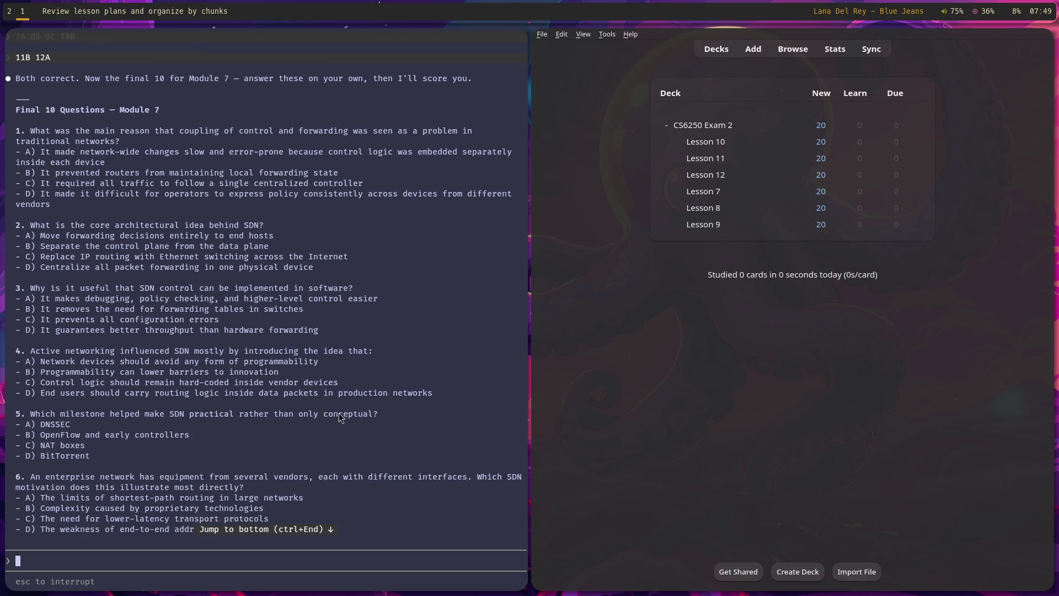
{"action": "scroll", "coordinate": [339, 412], "scroll_direction": "down", "scroll_amount": 1}
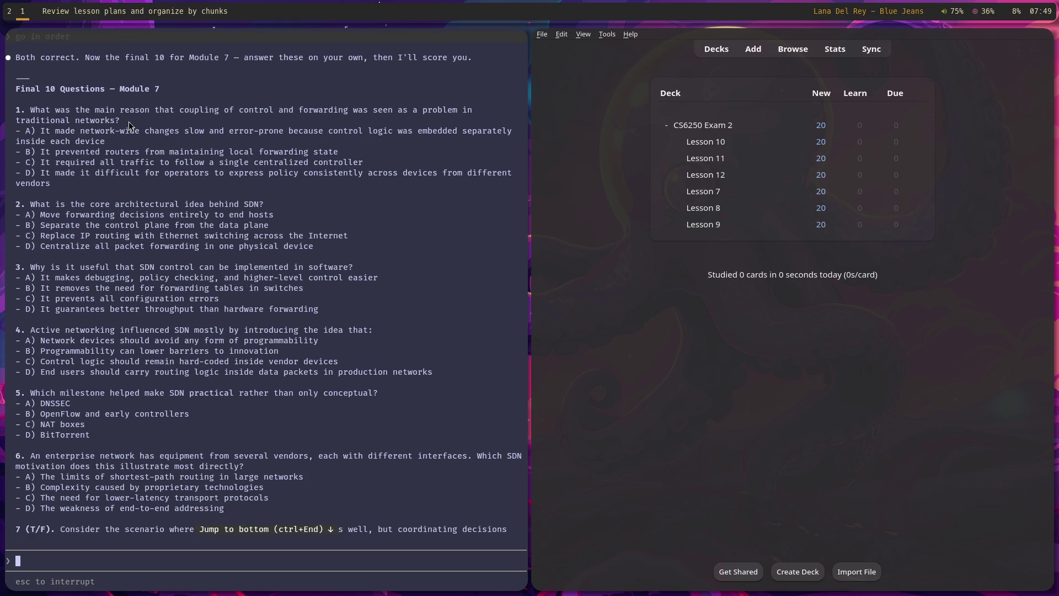
{"action": "scroll", "coordinate": [183, 266], "scroll_direction": "up", "scroll_amount": 5}
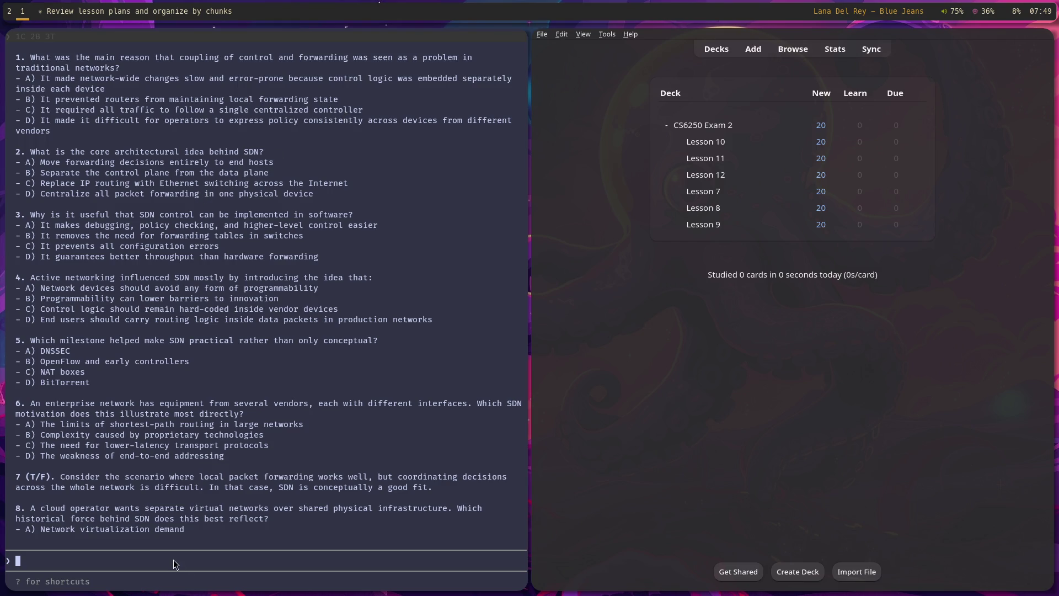
{"action": "type", "text": "1."}
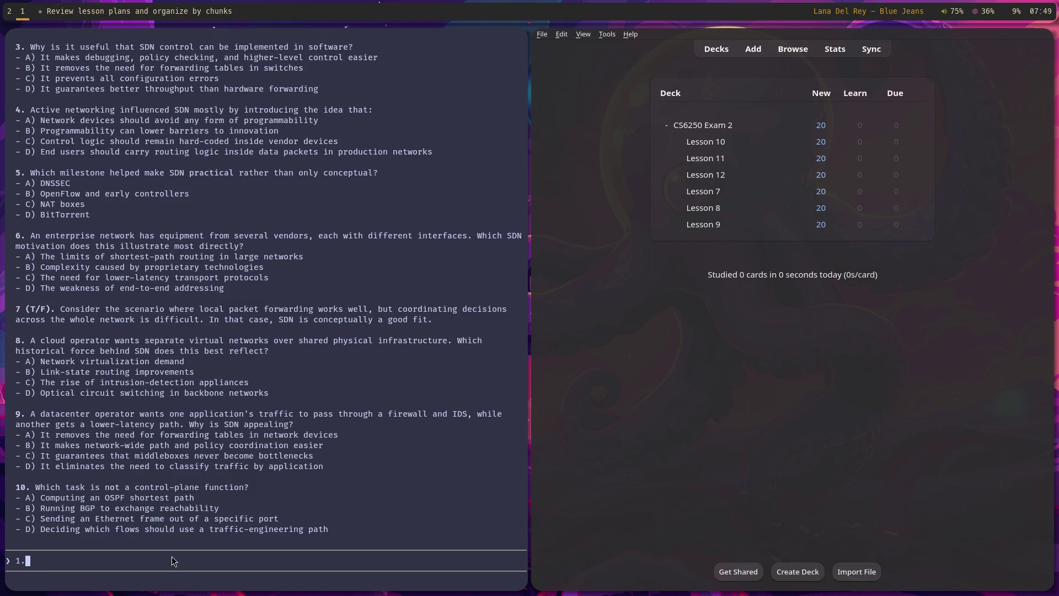
{"action": "scroll", "coordinate": [192, 487], "scroll_direction": "up", "scroll_amount": 5}
{"action": "scroll", "coordinate": [186, 513], "scroll_direction": "up", "scroll_amount": 2}
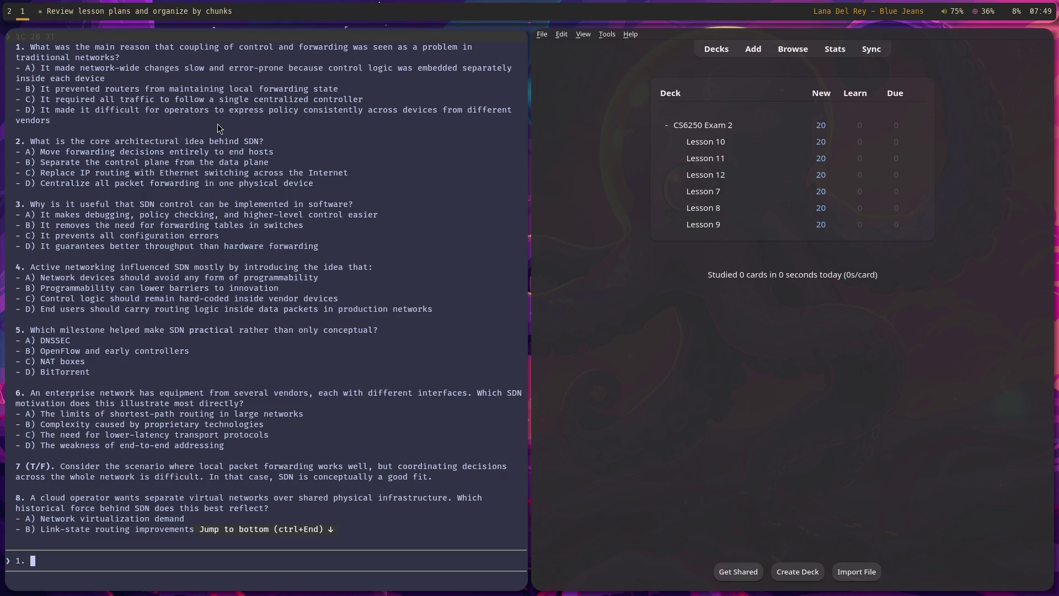
Step: Type answers 1D 2B 3A 4B and start question 5, removing stray periods
{"action": "key", "text": "BackSpace"}
{"action": "key", "text": "BackSpace"}
{"action": "type", "text": "D 2."}
{"action": "key", "text": "BackSpace"}
{"action": "type", "text": "B"}
{"action": "type", "text": " 3"}
{"action": "type", "text": "A 4"}
{"action": "type", "text": "B 5"}
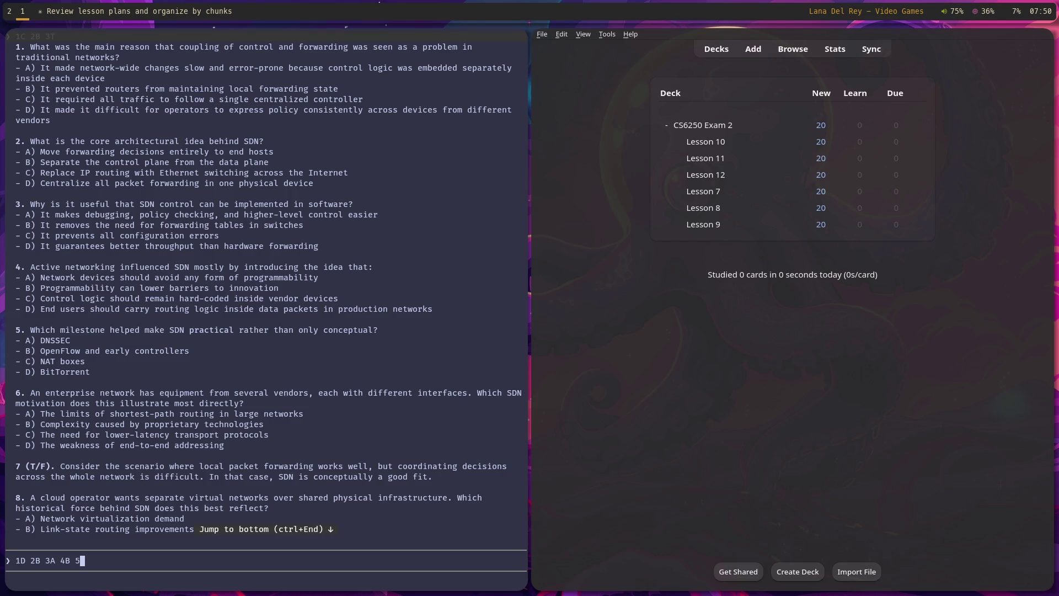
{"action": "type", "text": "B 6"}
Step: Add answers 6B 7T 8A 9B 10C and submit all ten final answers
{"action": "type", "text": "B"}
{"action": "scroll", "coordinate": [349, 315], "scroll_direction": "down", "scroll_amount": 5}
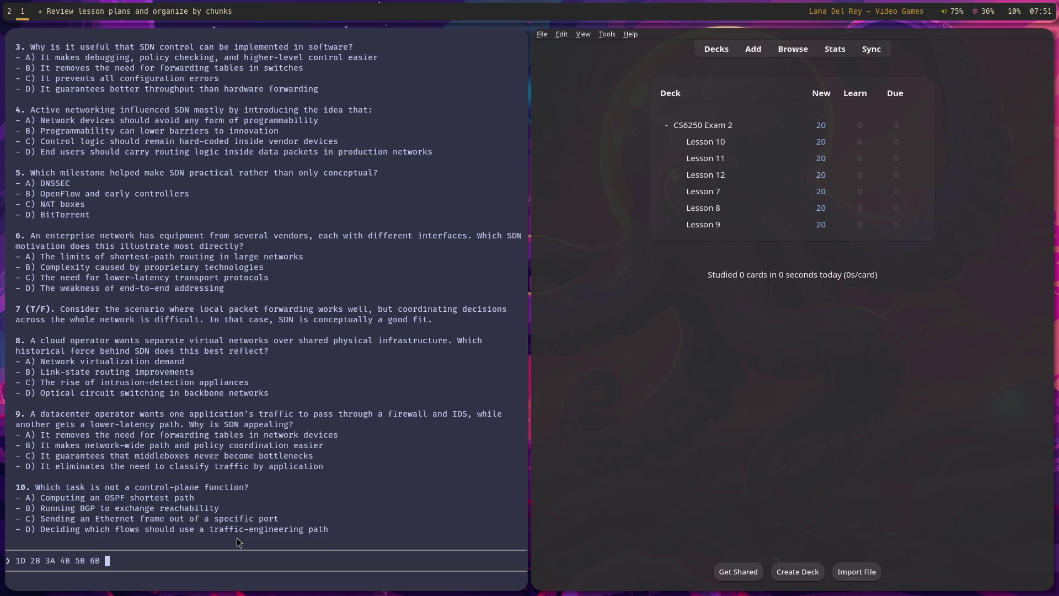
{"action": "type", "text": "7"}
{"action": "type", "text": "T 8"}
{"action": "type", "text": "A 9"}
{"action": "type", "text": "B "}
{"action": "type", "text": "10"}
{"action": "type", "text": "C"}
{"action": "key", "text": "Return"}
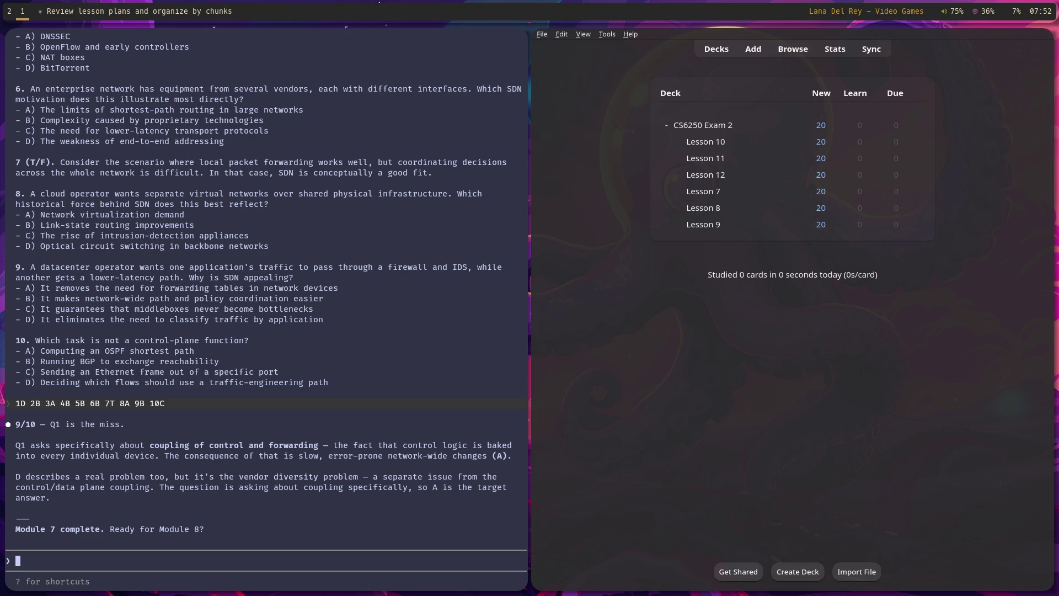
Step: Hide the terminal with Super+Q so Anki's CS6250 Exam 2 deck list fills the screen
{"action": "key", "text": "super+q"}
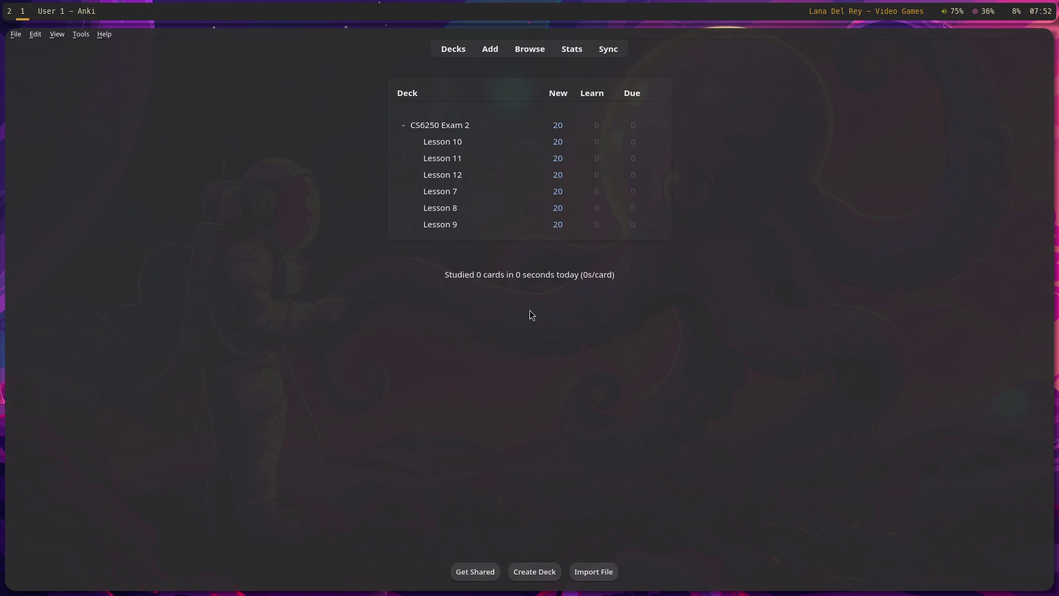
Step: Start studying the Lesson 7 deck and grade the first two cards
{"action": "left_click", "coordinate": [442, 192]}
{"action": "left_click", "coordinate": [587, 126]}
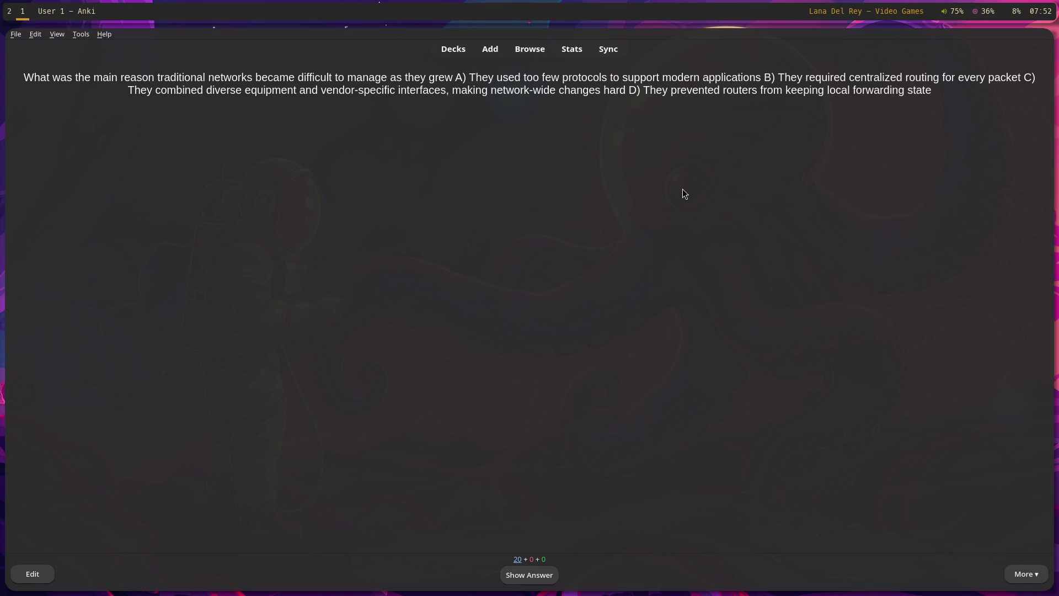
{"action": "key", "text": "space"}
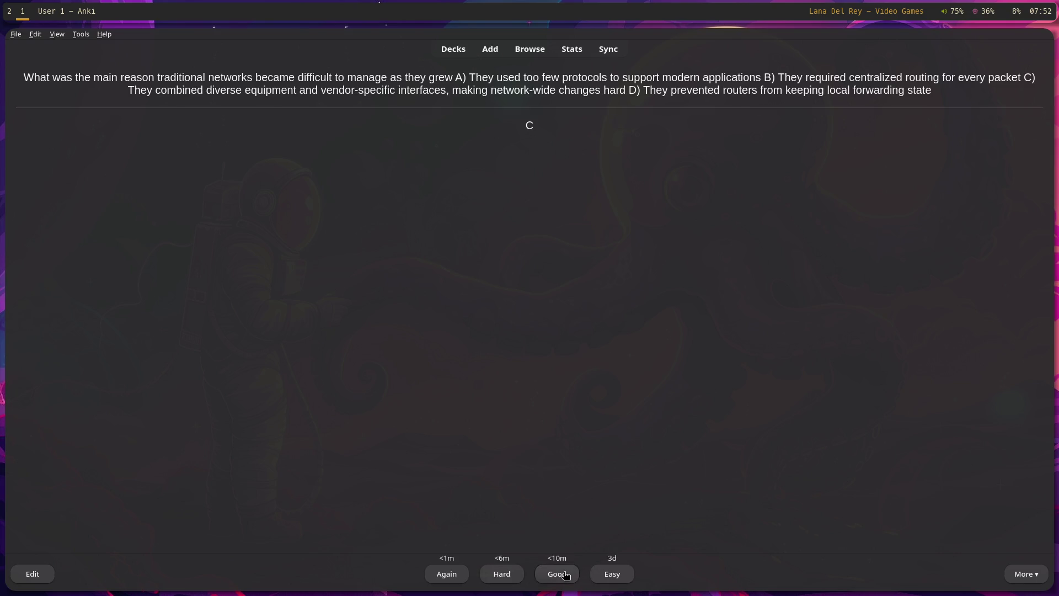
{"action": "left_click", "coordinate": [613, 578]}
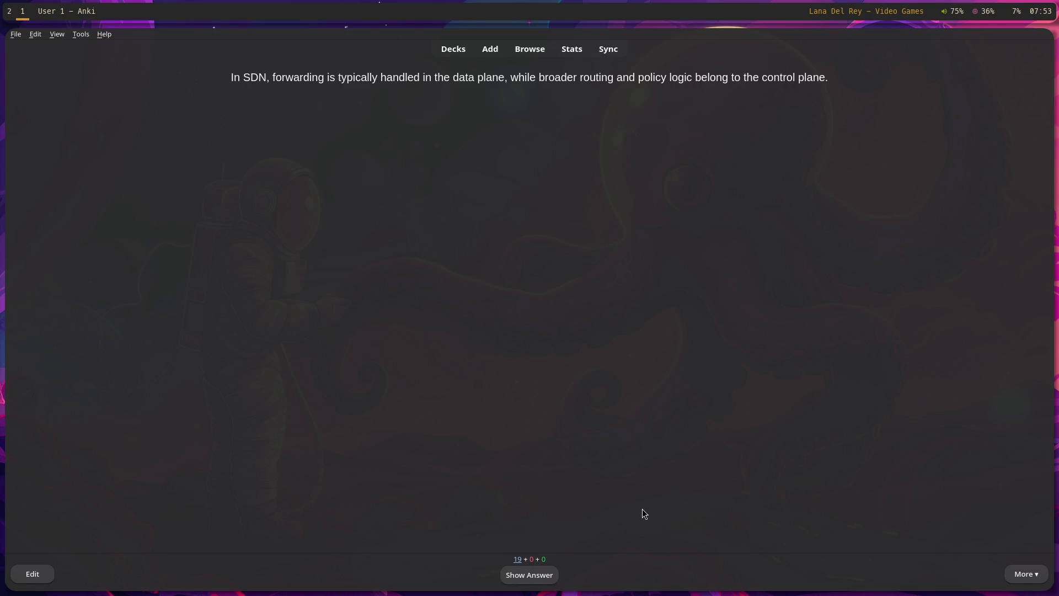
{"action": "key", "text": "space"}
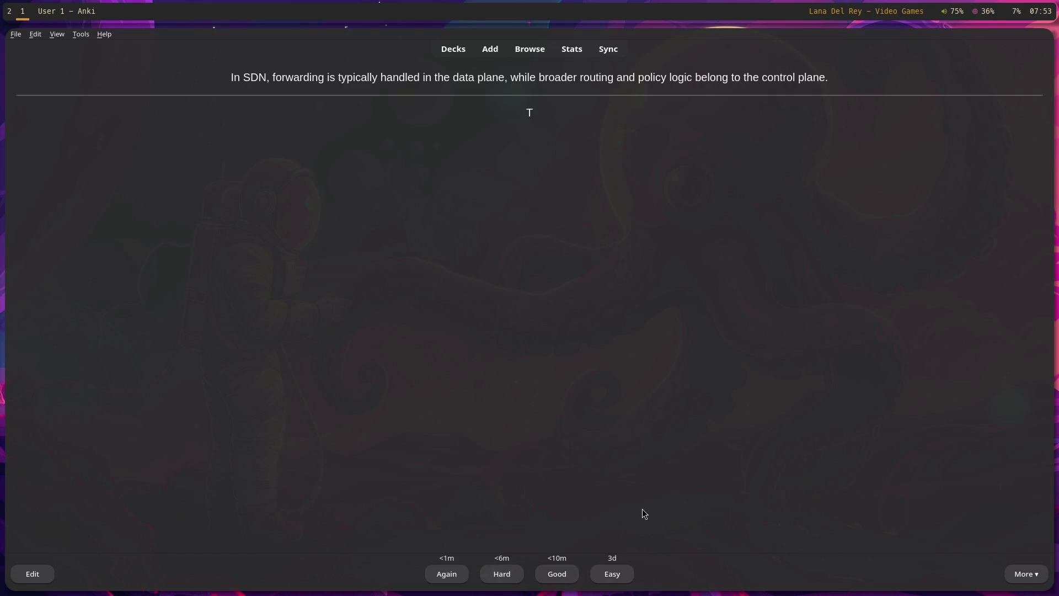
{"action": "left_click", "coordinate": [613, 579]}
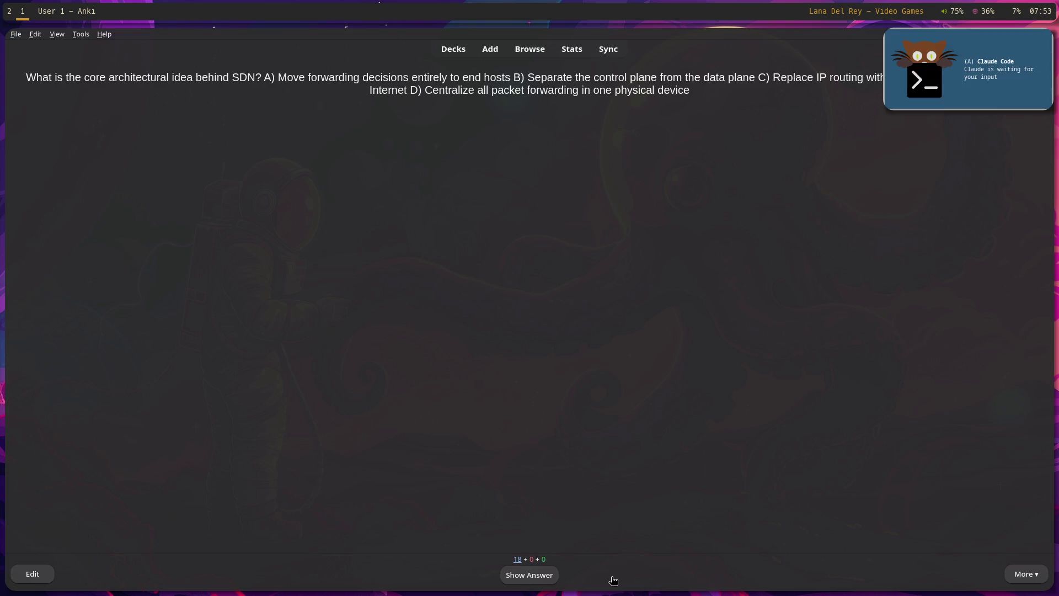
Step: Grade the third card, then the SDN motivation and control-forwarding coupling cards
{"action": "left_click", "coordinate": [961, 102]}
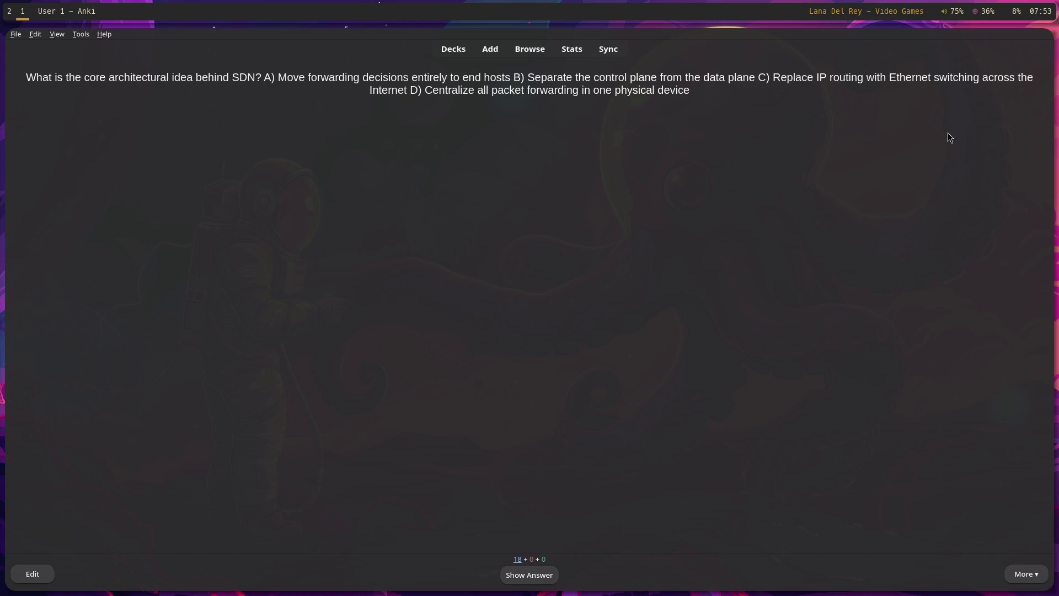
{"action": "key", "text": "space"}
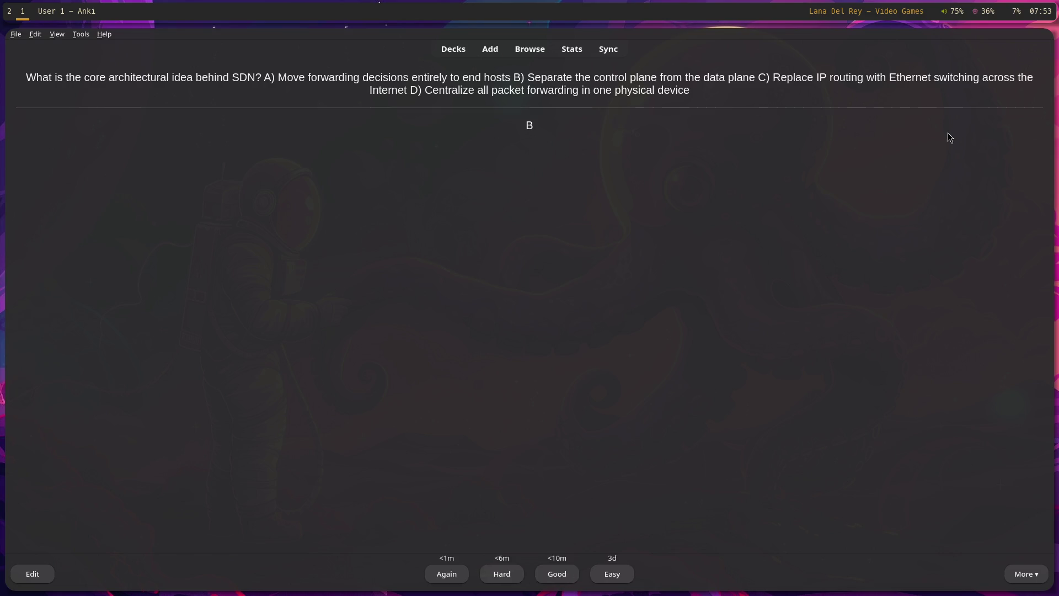
{"action": "key", "text": "space"}
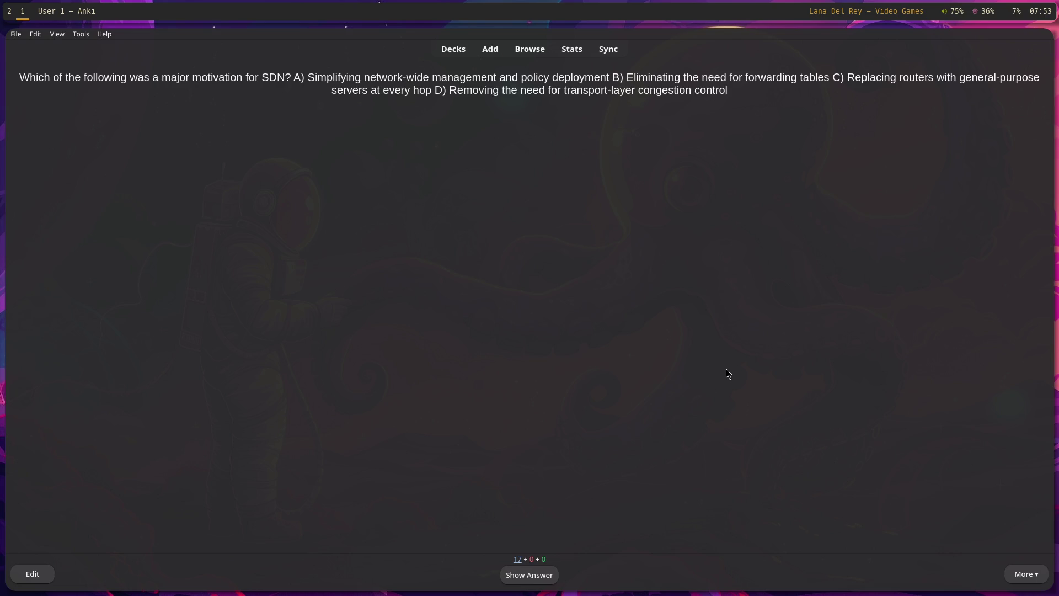
{"action": "key", "text": "space"}
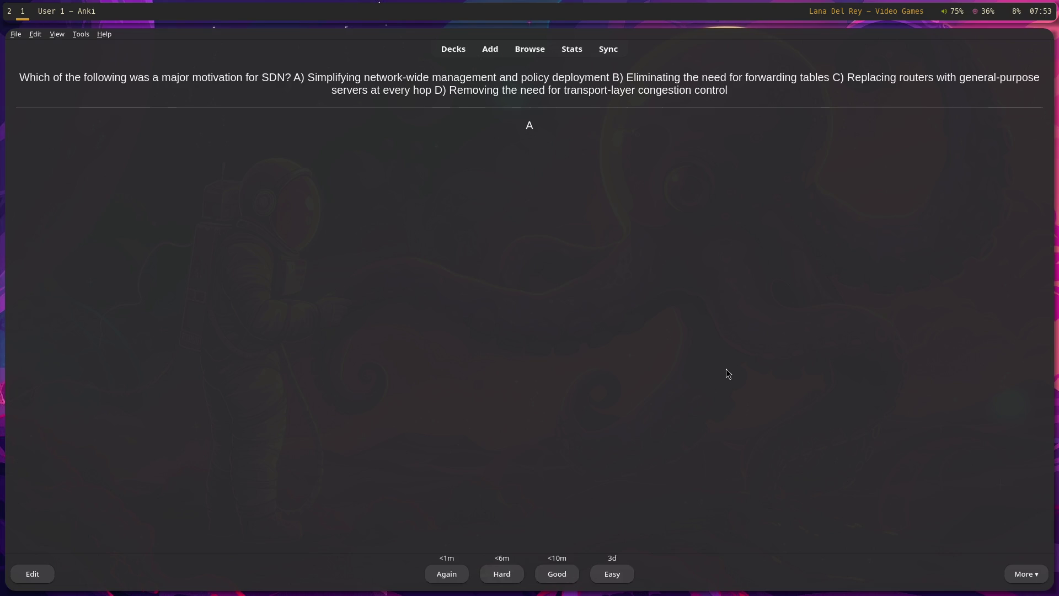
{"action": "key", "text": "space"}
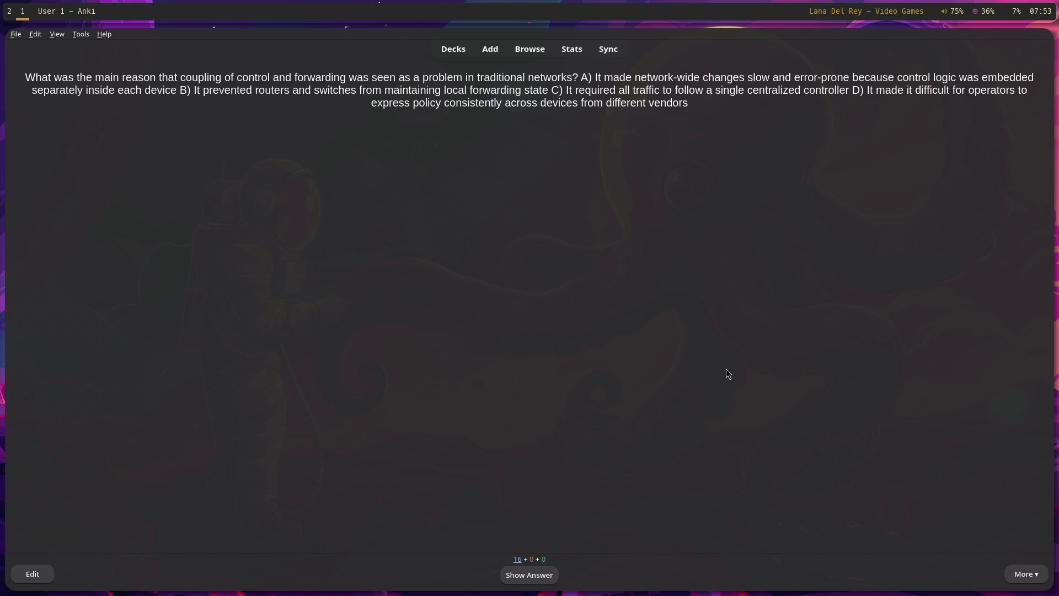
{"action": "key", "text": "space"}
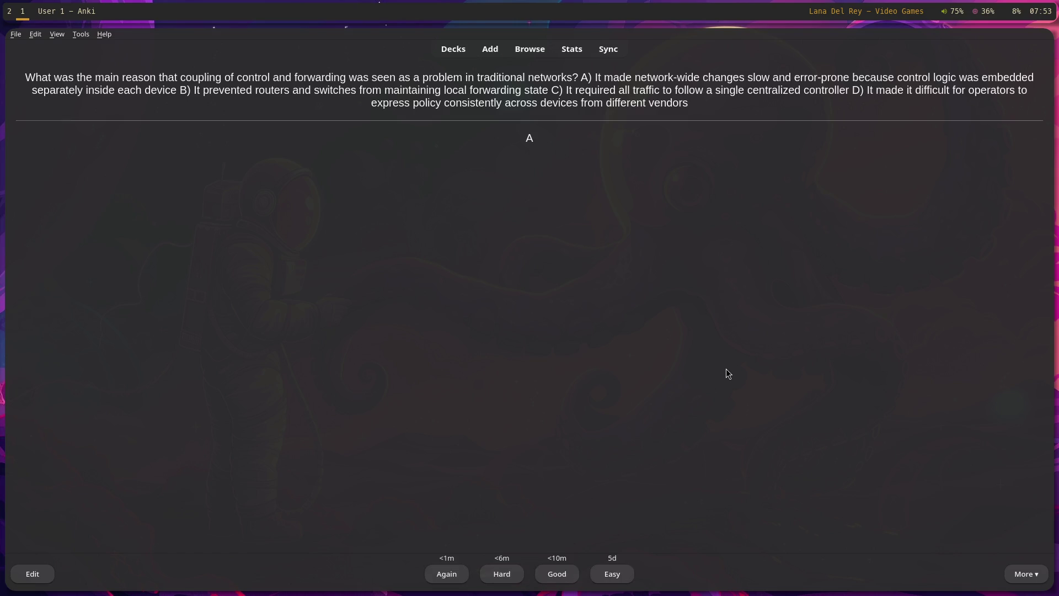
{"action": "key", "text": "space"}
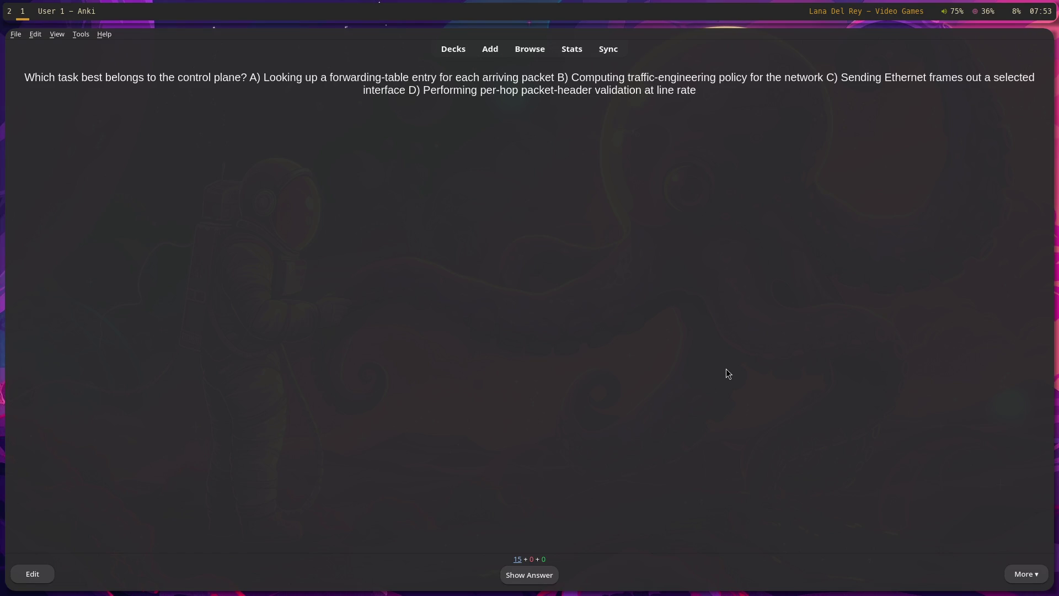
Step: Reveal and grade the control-plane task card, advancing to the forwarding-versus-routing card
{"action": "key", "text": "space"}
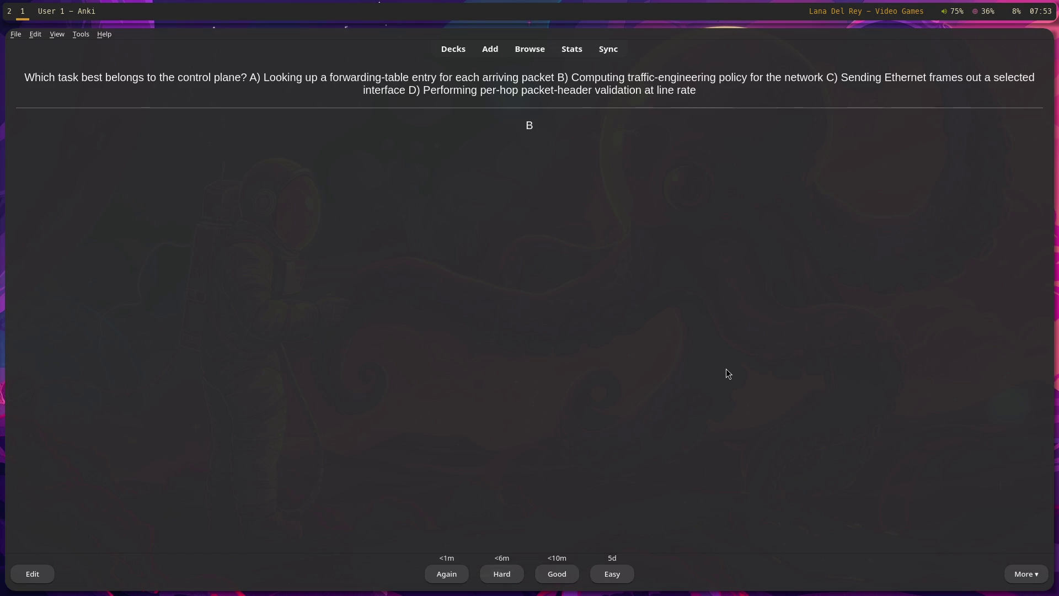
{"action": "key", "text": "space"}
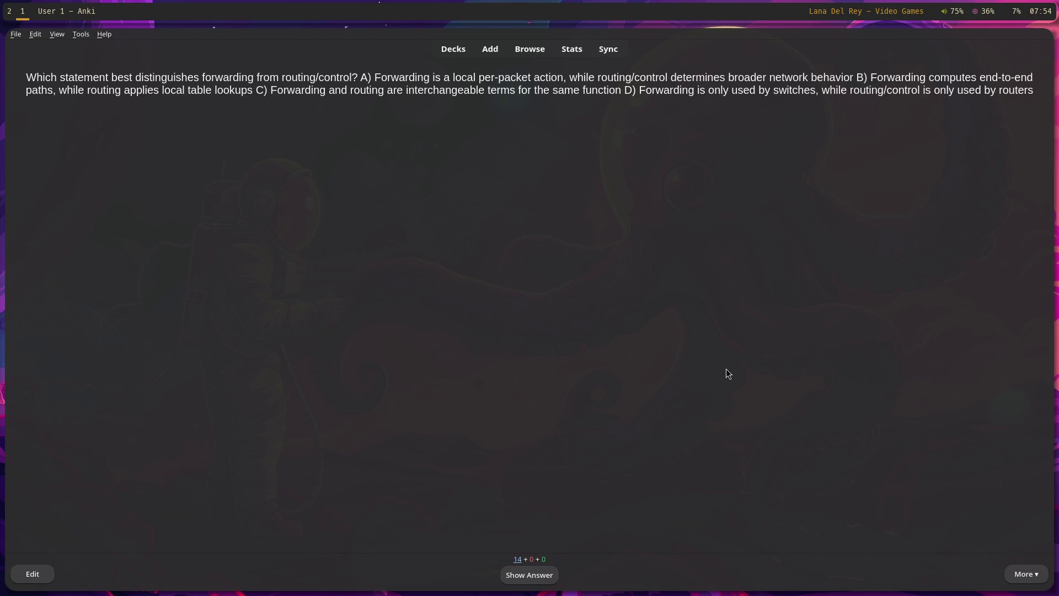
Step: Reveal and grade the forwarding-versus-routing card, leaving 13 new cards in the session
{"action": "key", "text": "space"}
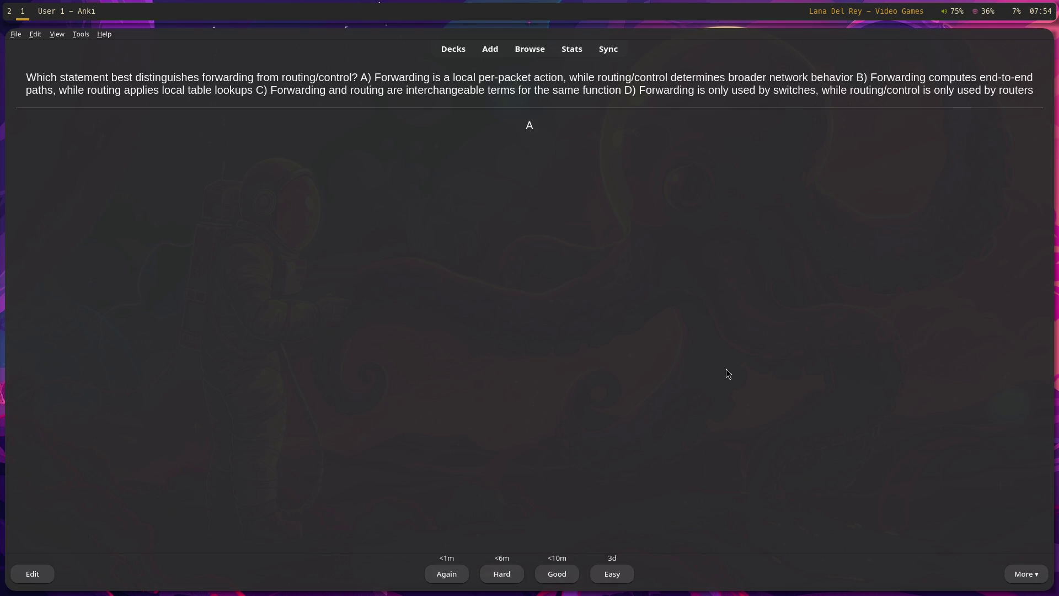
{"action": "key", "text": "space"}
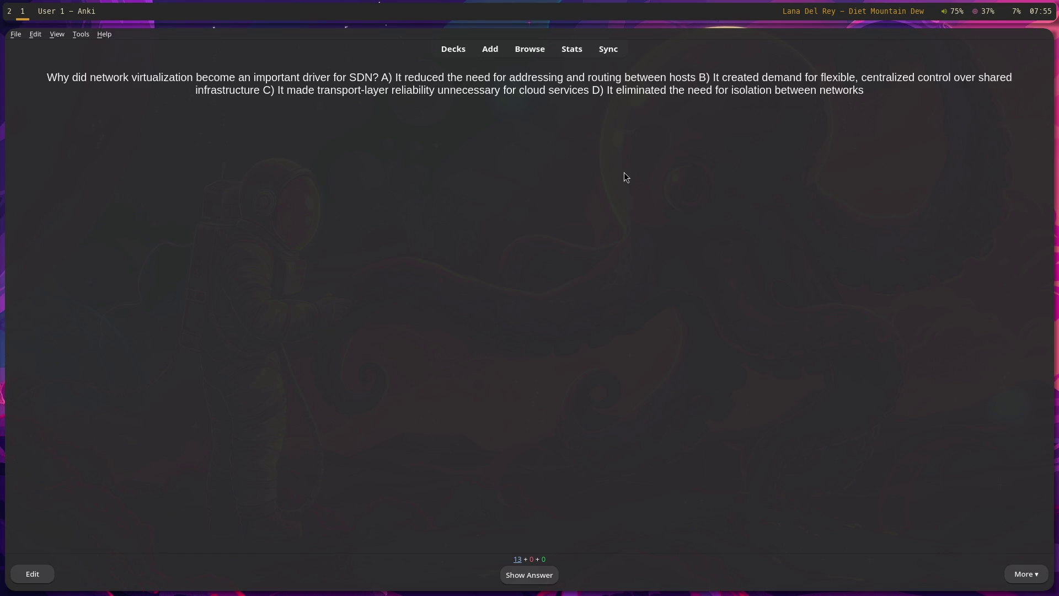
Step: Review the network virtualization, active networking, SDN milestone, earliest-technology and historical-phase cards
{"action": "key", "text": "space"}
{"action": "key", "text": "space"}
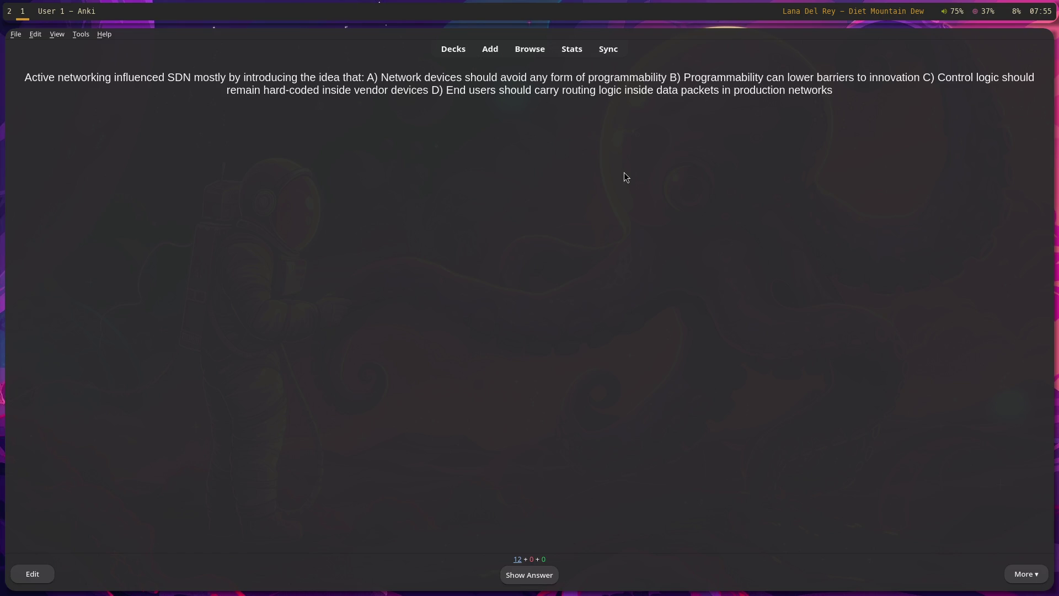
{"action": "key", "text": "space"}
{"action": "key", "text": "space"}
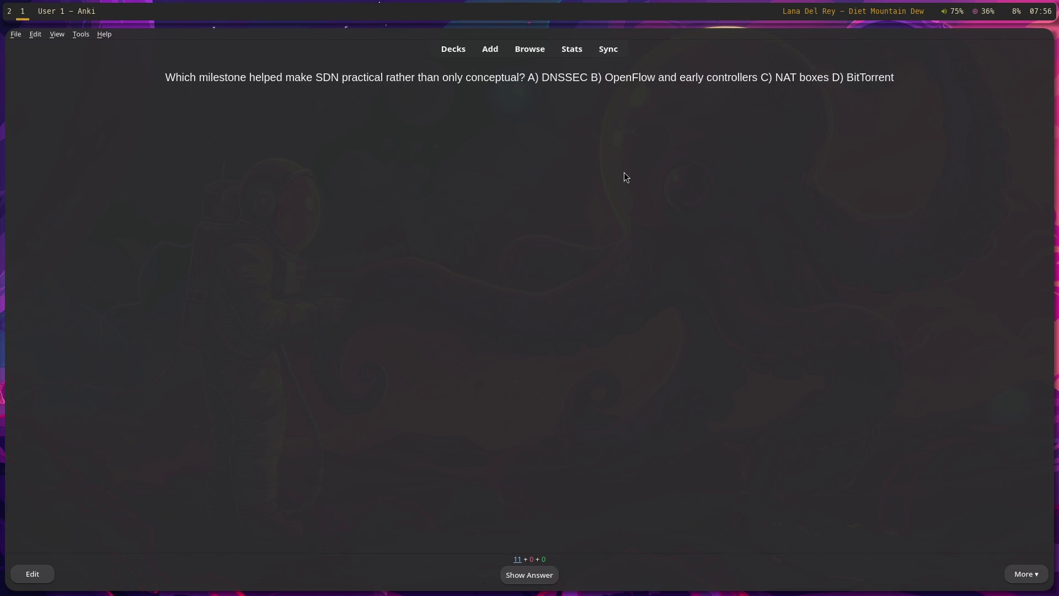
{"action": "key", "text": "space"}
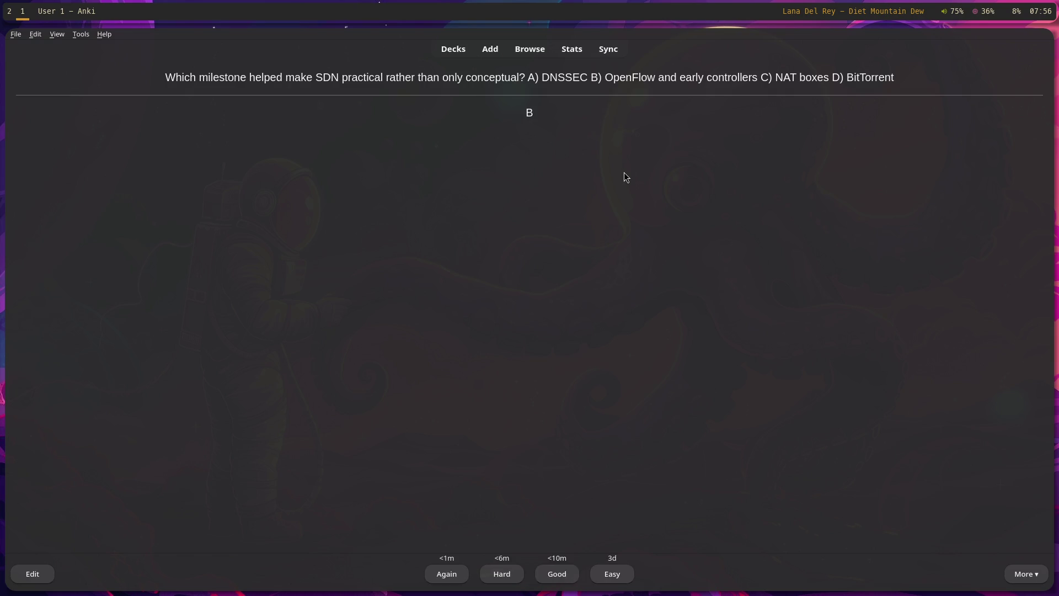
{"action": "key", "text": "space"}
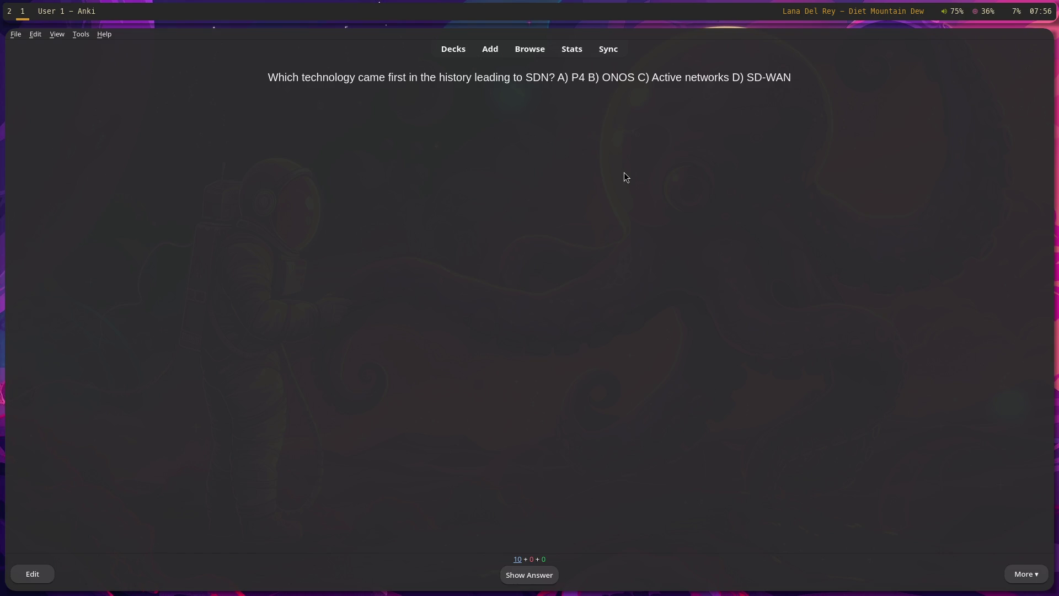
{"action": "key", "text": "space"}
{"action": "key", "text": "space"}
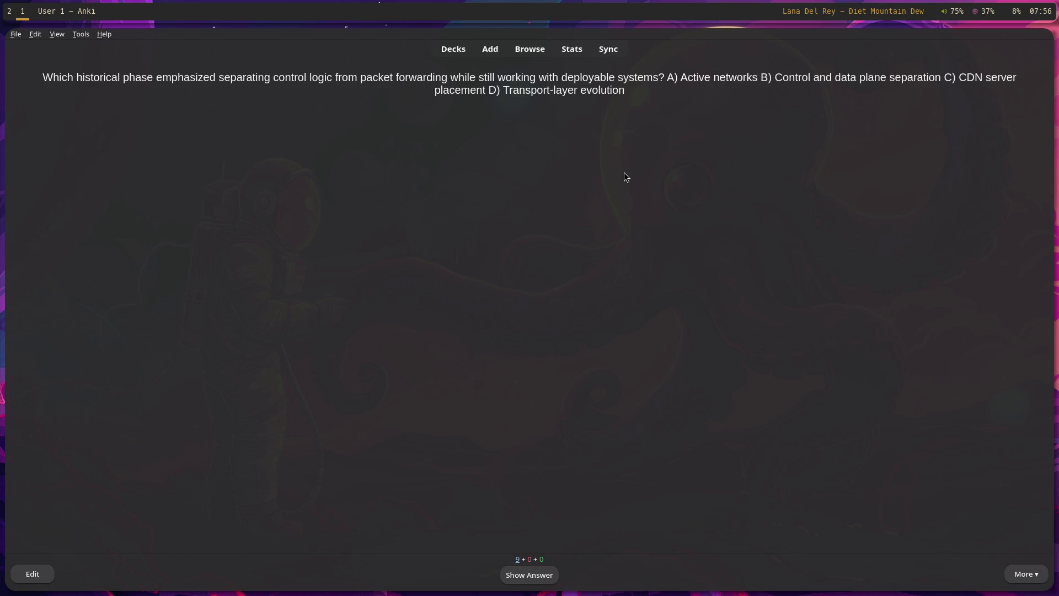
{"action": "key", "text": "space"}
{"action": "key", "text": "space"}
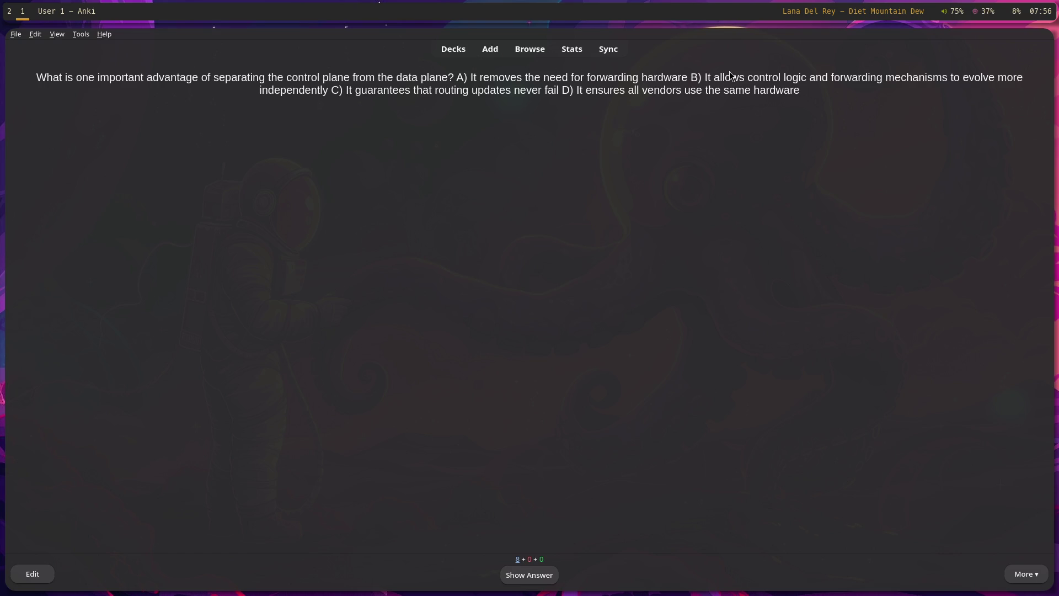
Step: Reveal and grade the plane-separation advantage, software control and modern SDN impact cards
{"action": "key", "text": "space"}
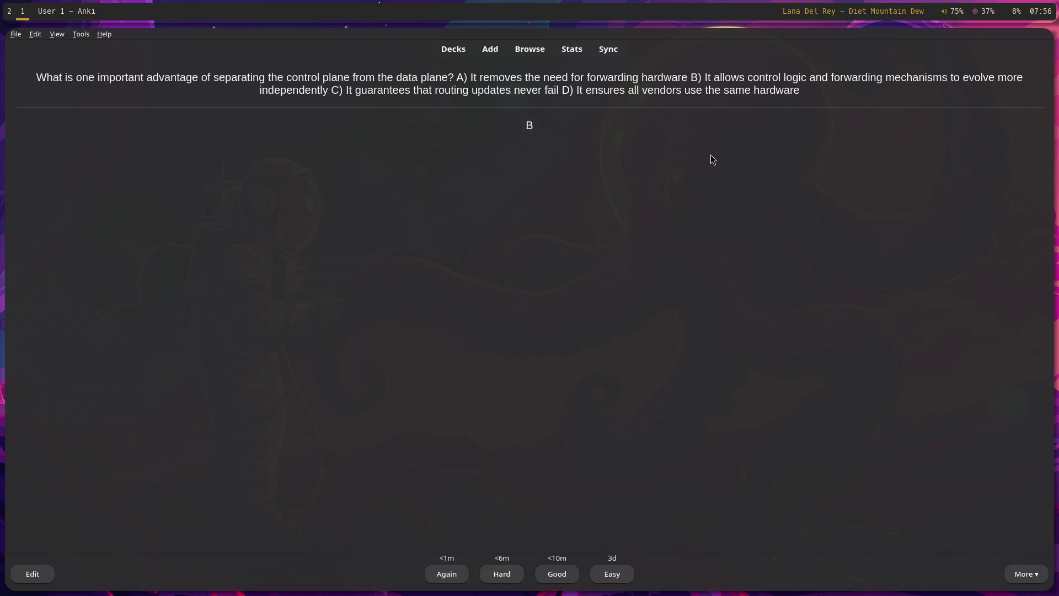
{"action": "key", "text": "space"}
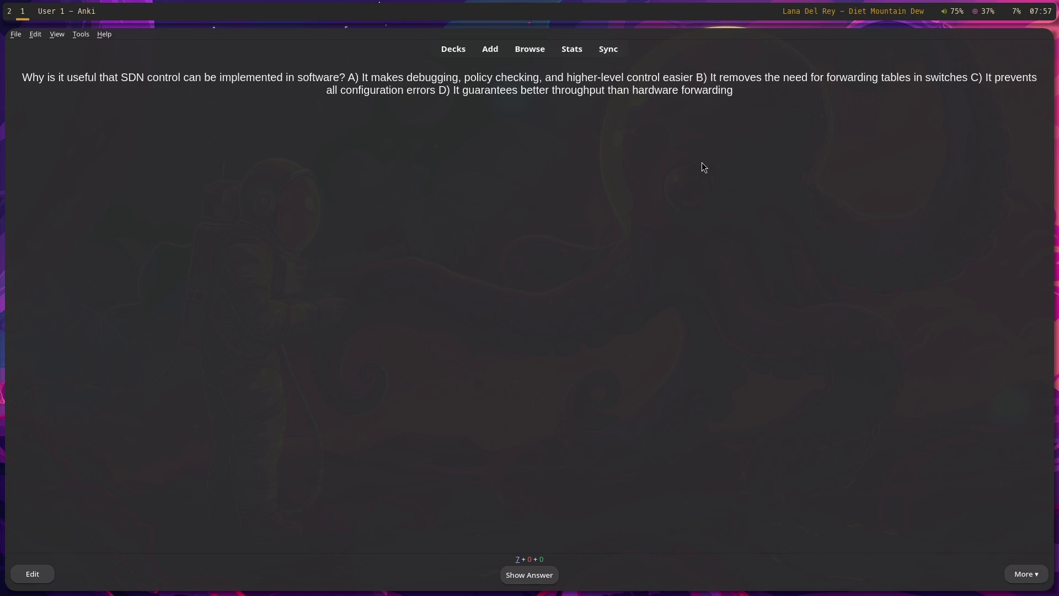
{"action": "key", "text": "space"}
{"action": "key", "text": "space"}
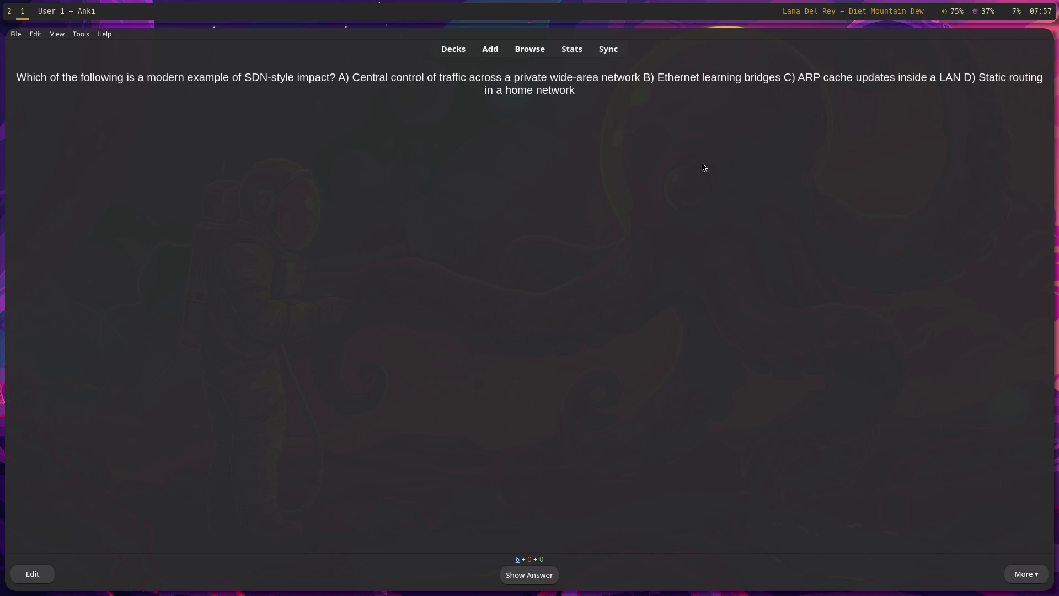
{"action": "key", "text": "space"}
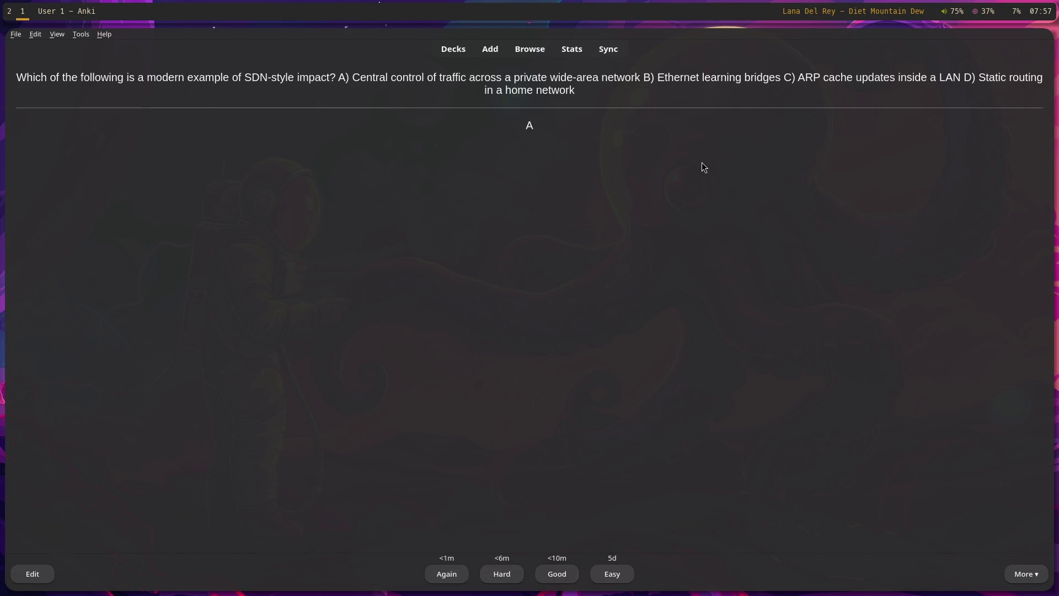
{"action": "key", "text": "space"}
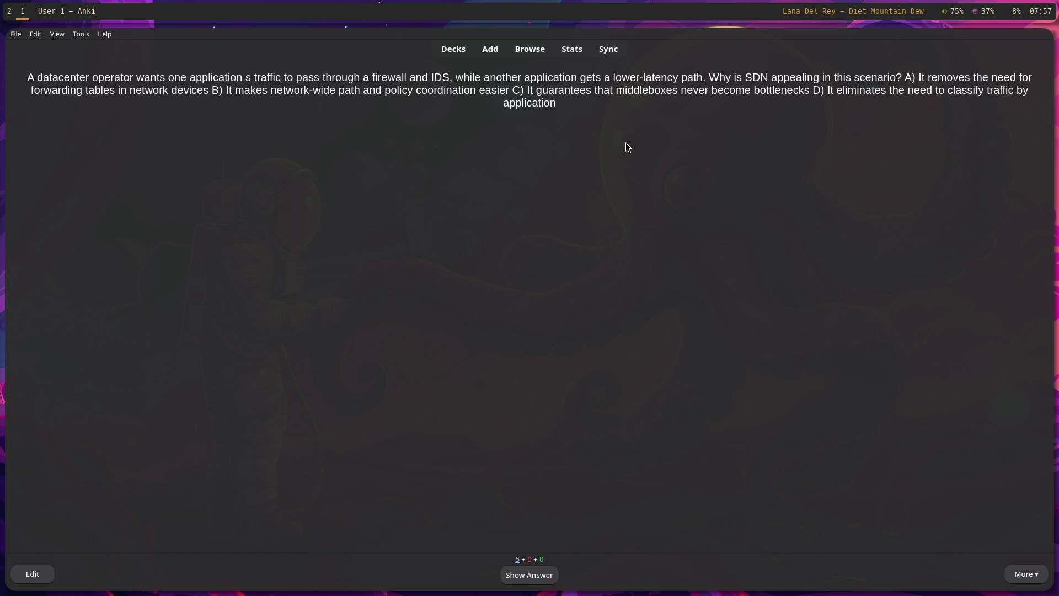
Step: Grade the datacenter firewall/IDS card, then reveal answer B on the multi-vendor enterprise card
{"action": "key", "text": "space"}
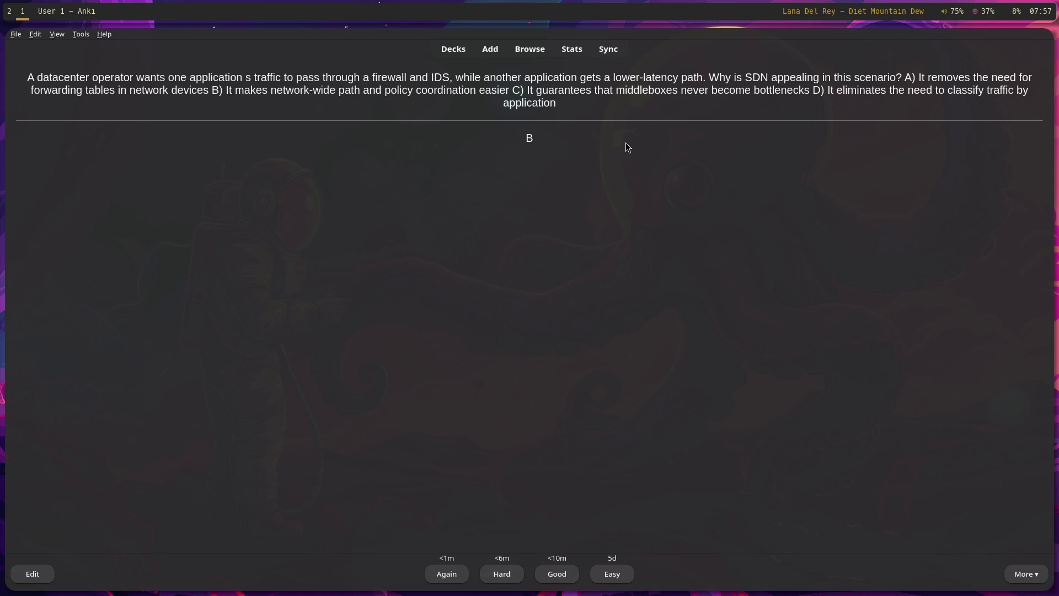
{"action": "key", "text": "space"}
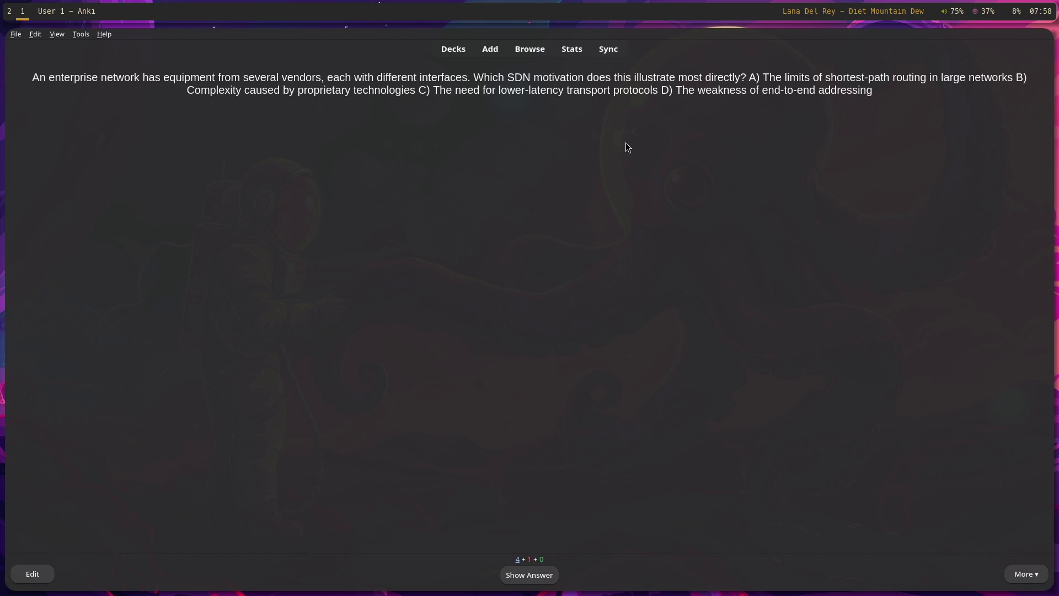
{"action": "key", "text": "space"}
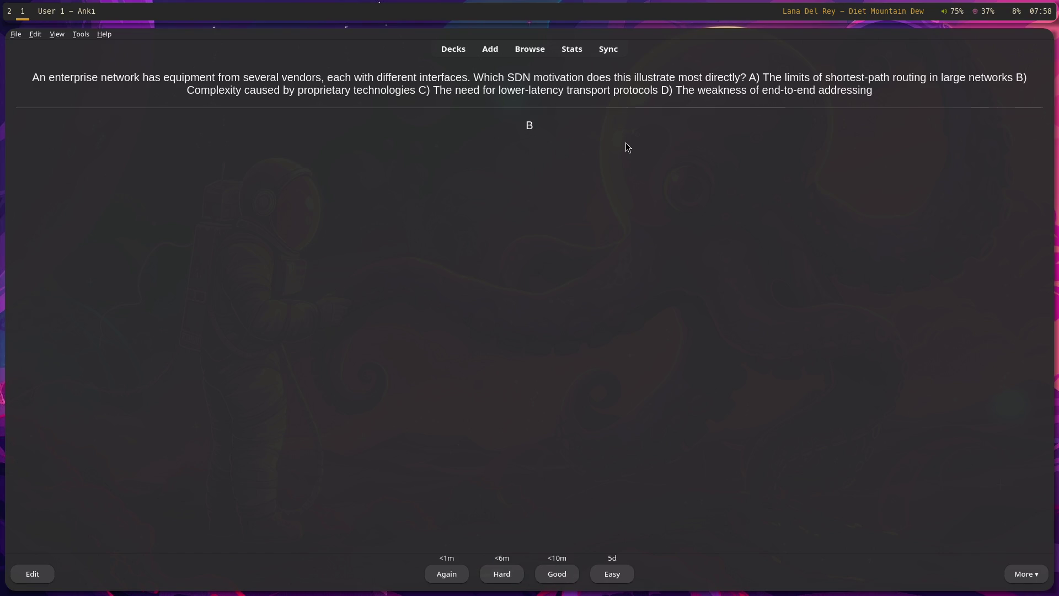